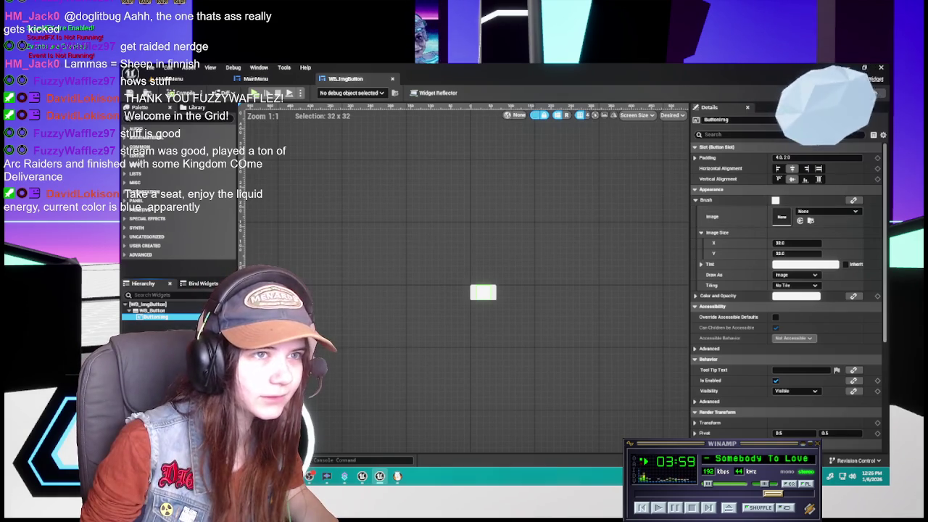
Drop a ButtonImg reference node into the event graph, abandon a 'set' node search, and return to Designer.
{"action": "left_click", "coordinate": [875, 93]}
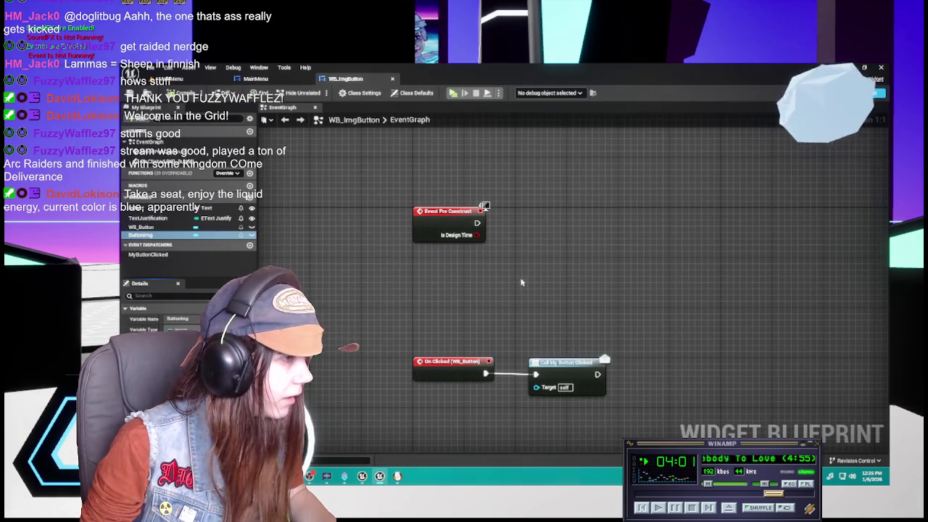
{"action": "mouse_move", "coordinate": [141, 235]}
{"action": "left_mouse_down"}
{"action": "mouse_move", "coordinate": [437, 273]}
{"action": "mouse_move", "coordinate": [418, 268]}
{"action": "mouse_move", "coordinate": [533, 234]}
{"action": "left_mouse_up"}
{"action": "type", "text": "set i"}
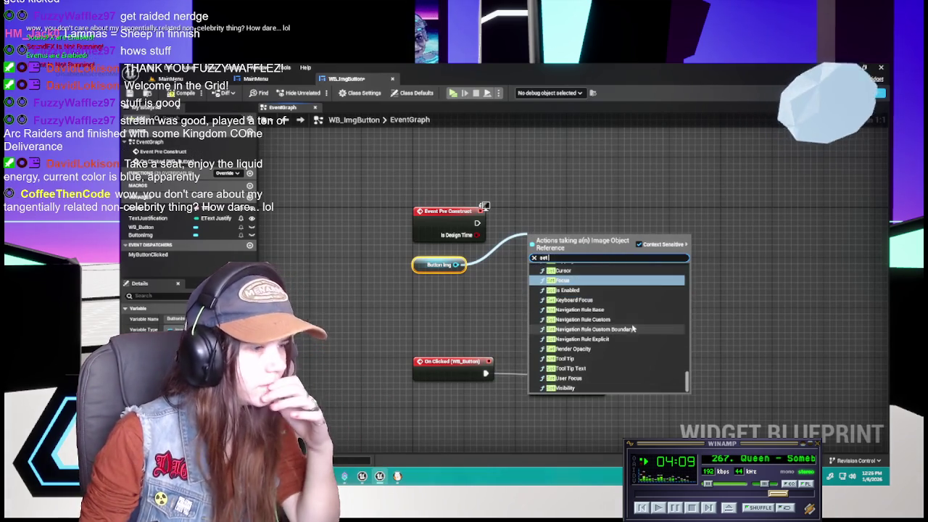
{"action": "scroll", "coordinate": [593, 341], "scroll_direction": "up", "scroll_amount": 3}
{"action": "scroll", "coordinate": [593, 352], "scroll_direction": "up", "scroll_amount": 5}
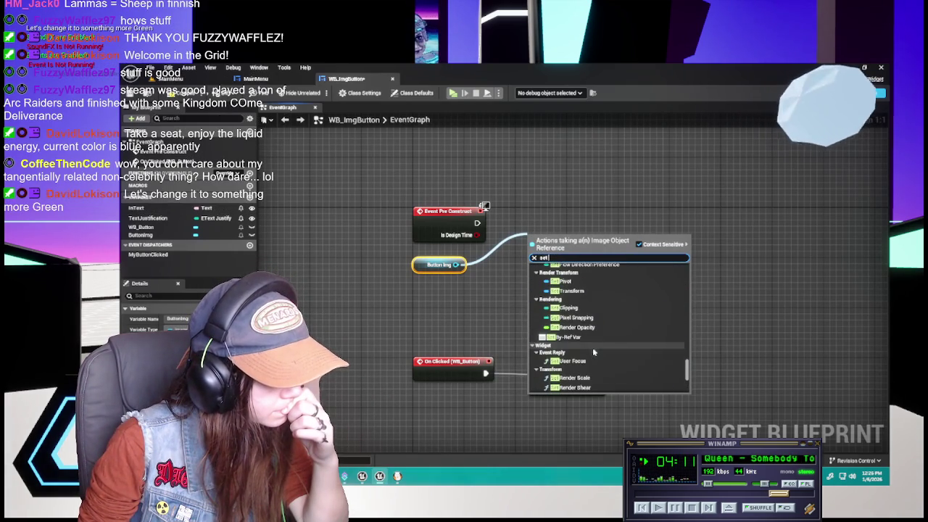
{"action": "key", "text": "Escape"}
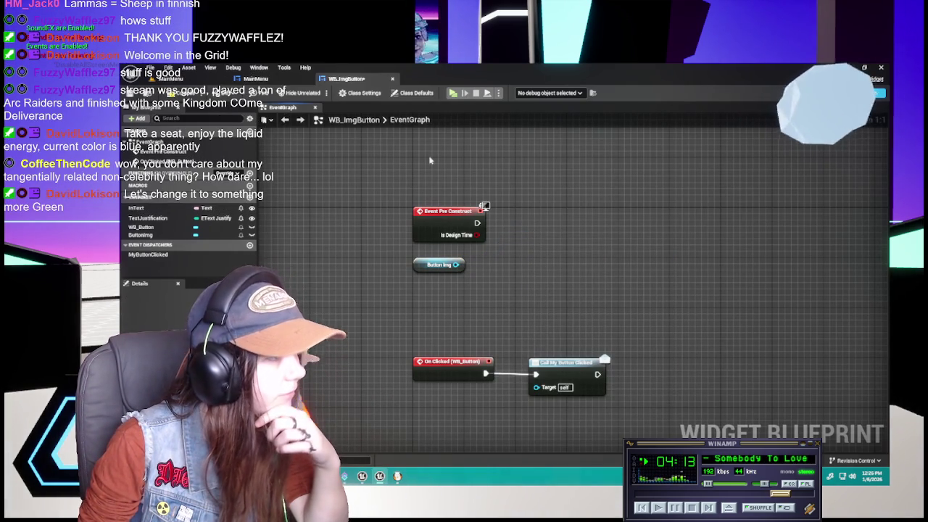
{"action": "left_click", "coordinate": [841, 79]}
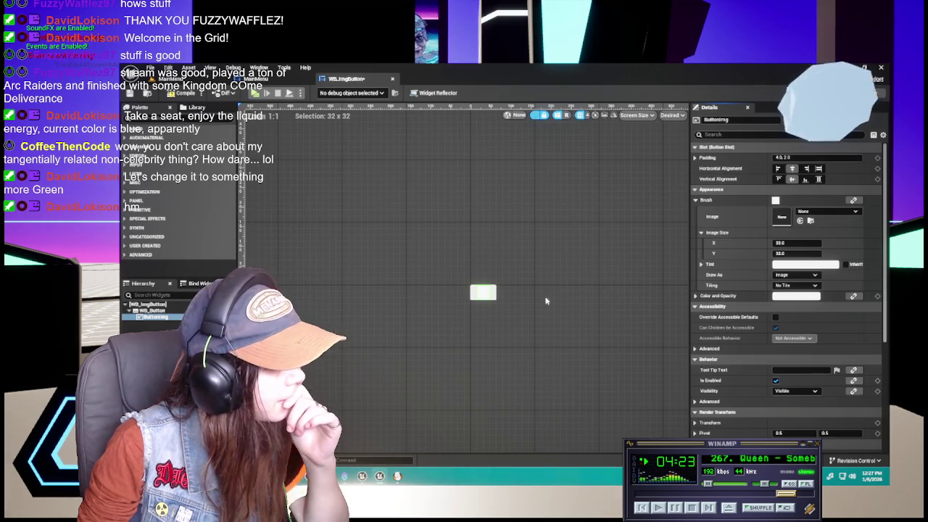
From ButtonImg's pin, add a Set Brush node found under Appearance and nudge it into place.
{"action": "key", "text": "shift+F4"}
{"action": "left_click_drag", "start_coordinate": [455, 264], "coordinate": [545, 232]}
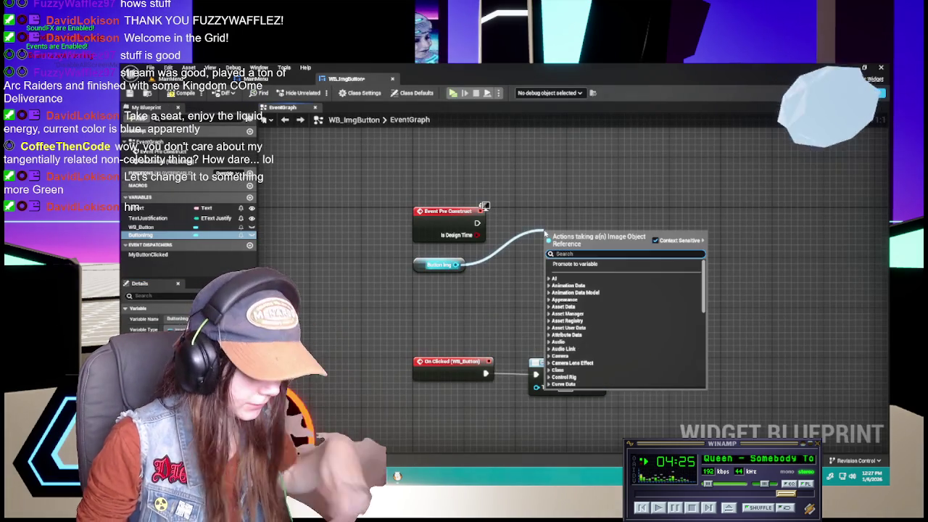
{"action": "type", "text": "set"}
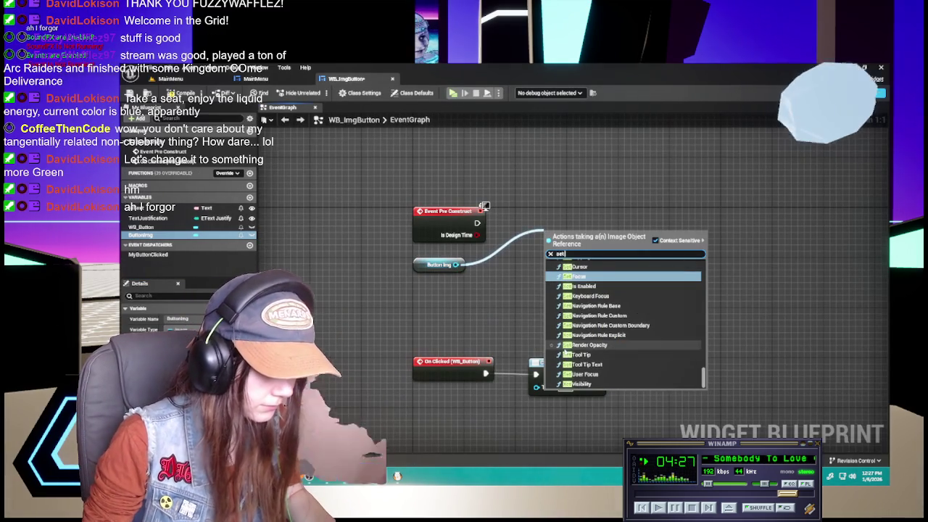
{"action": "scroll", "coordinate": [590, 359], "scroll_direction": "up", "scroll_amount": 5}
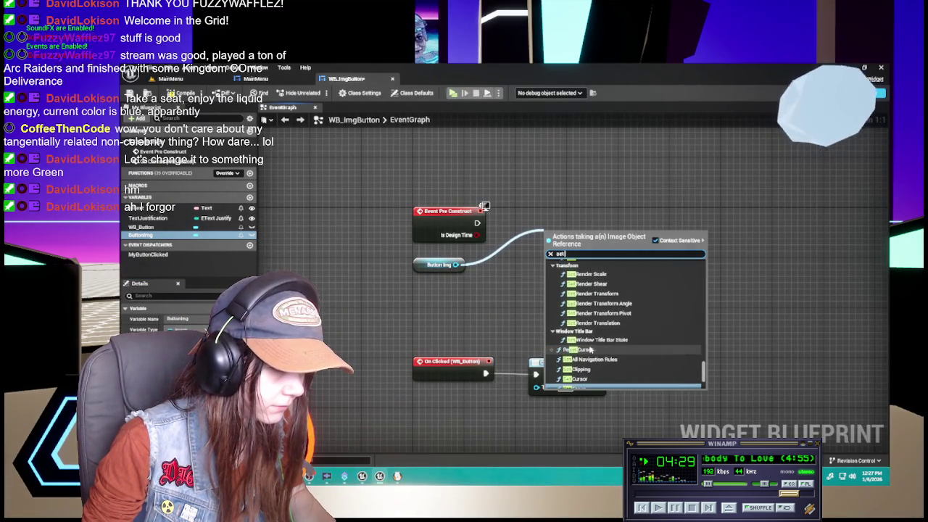
{"action": "scroll", "coordinate": [573, 345], "scroll_direction": "up", "scroll_amount": 3}
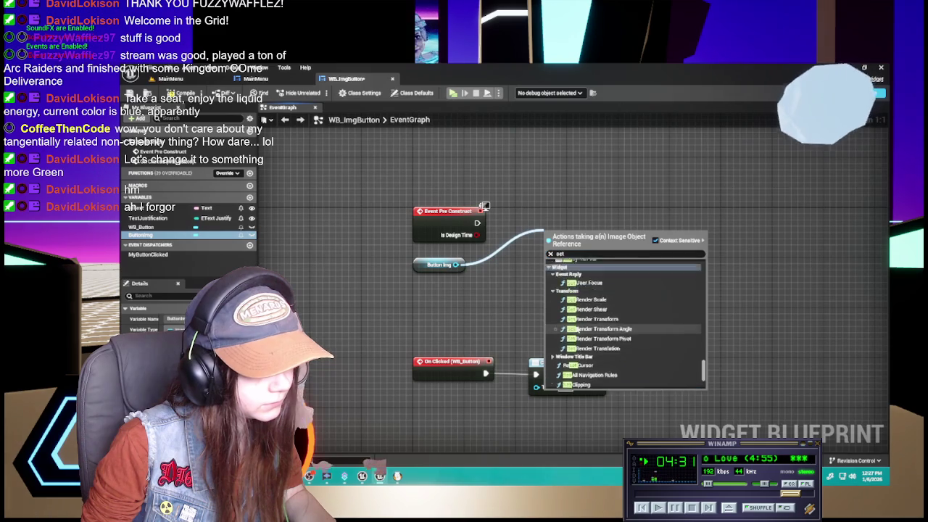
{"action": "scroll", "coordinate": [577, 335], "scroll_direction": "up", "scroll_amount": 3}
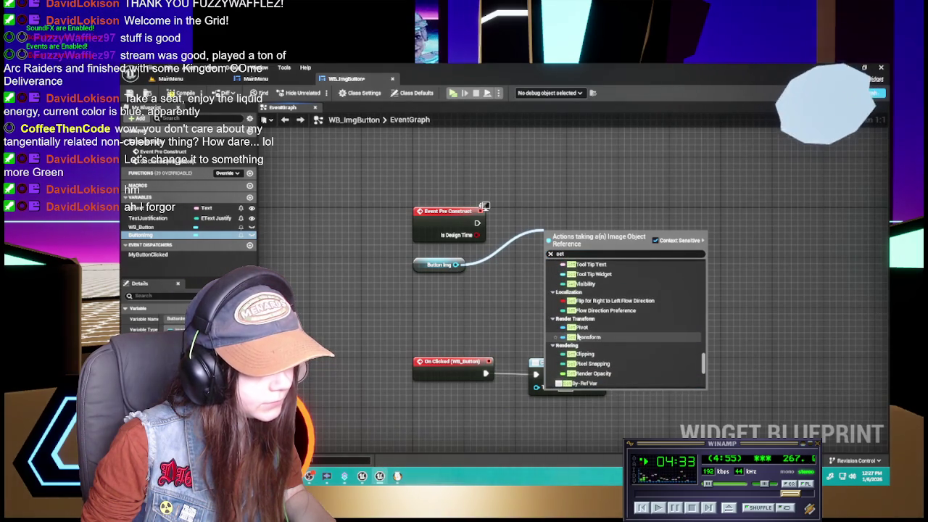
{"action": "scroll", "coordinate": [589, 339], "scroll_direction": "up", "scroll_amount": 4}
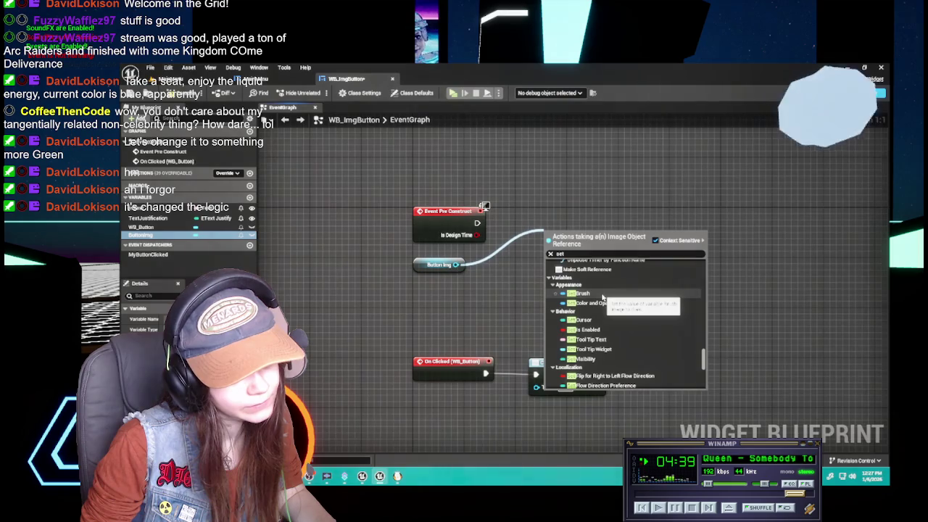
{"action": "left_click", "coordinate": [602, 293]}
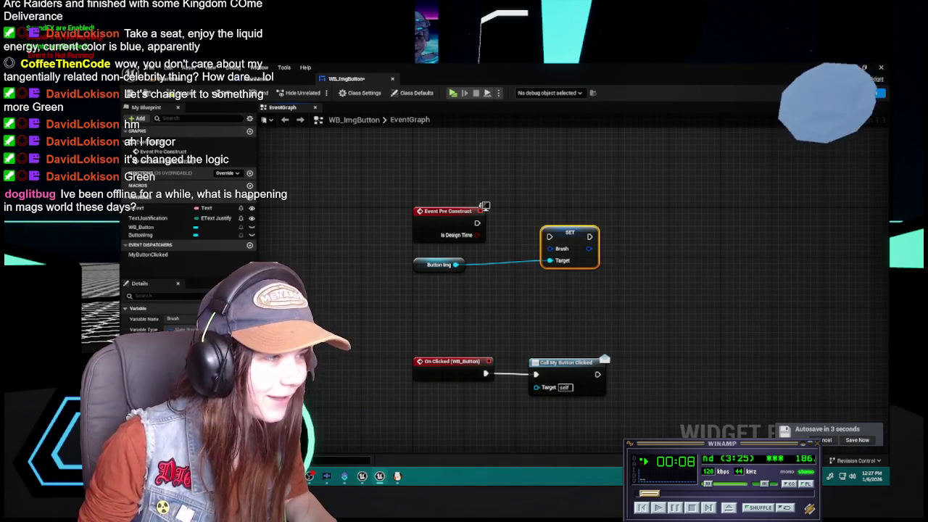
{"action": "left_click_drag", "start_coordinate": [566, 239], "coordinate": [592, 216]}
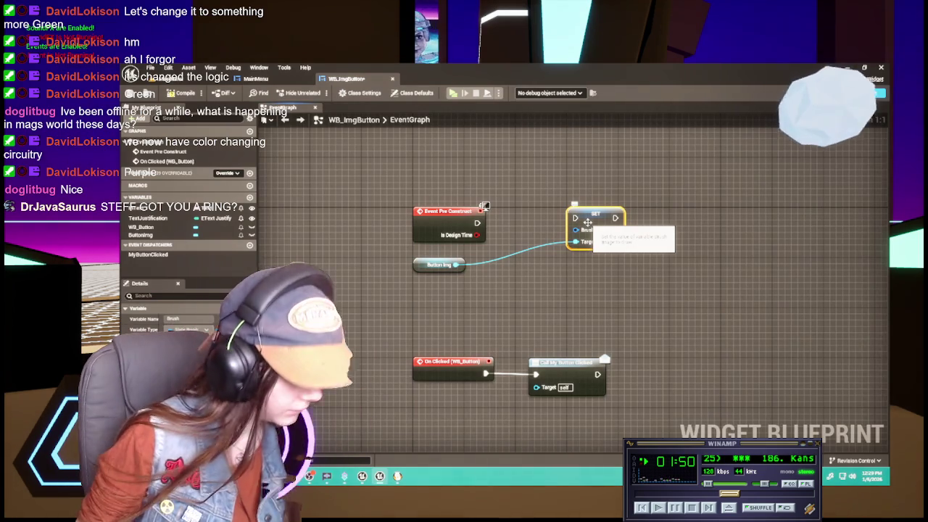
Wire Event Pre Construct's exec into SET Brush, then check ButtonImg's Brush settings in Designer.
{"action": "mouse_move", "coordinate": [477, 222]}
{"action": "left_mouse_down"}
{"action": "mouse_move", "coordinate": [583, 232]}
{"action": "mouse_move", "coordinate": [574, 217]}
{"action": "mouse_move", "coordinate": [480, 290]}
{"action": "left_mouse_up"}
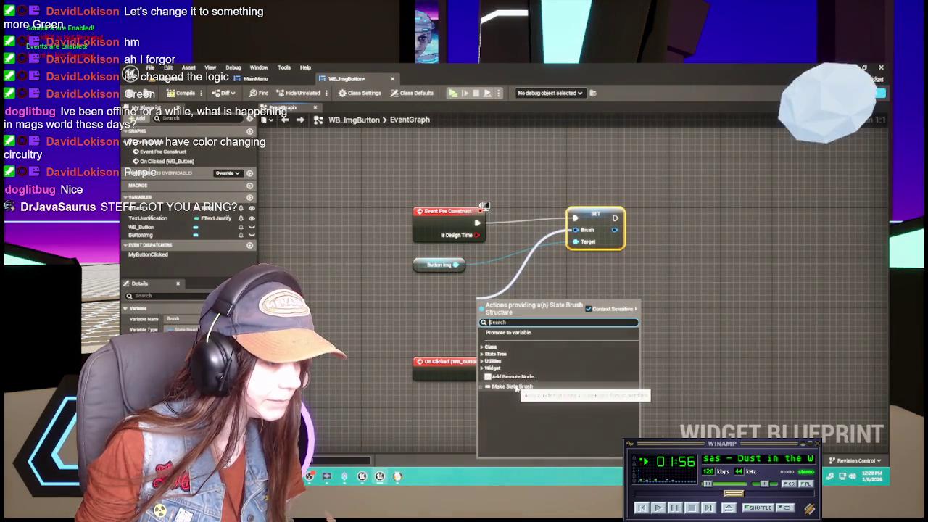
{"action": "left_click", "coordinate": [476, 294]}
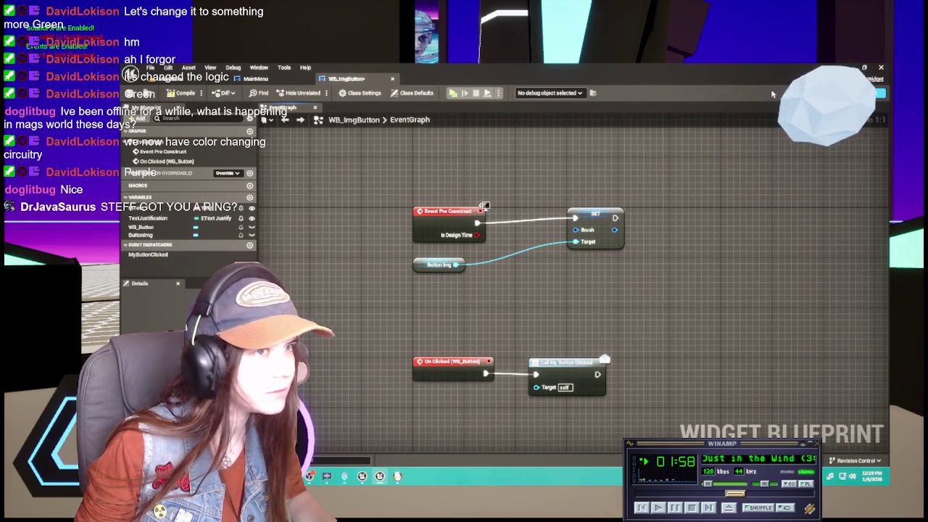
{"action": "left_click", "coordinate": [874, 93]}
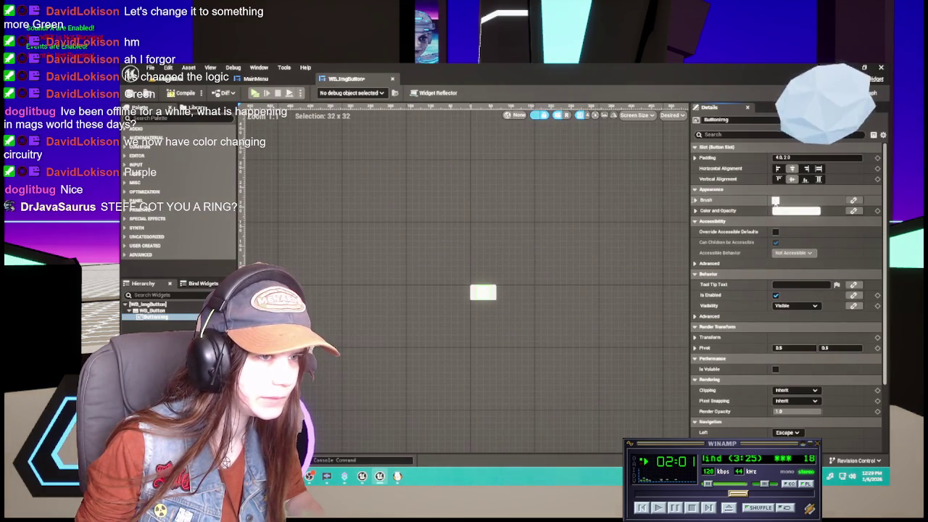
{"action": "left_click", "coordinate": [694, 199]}
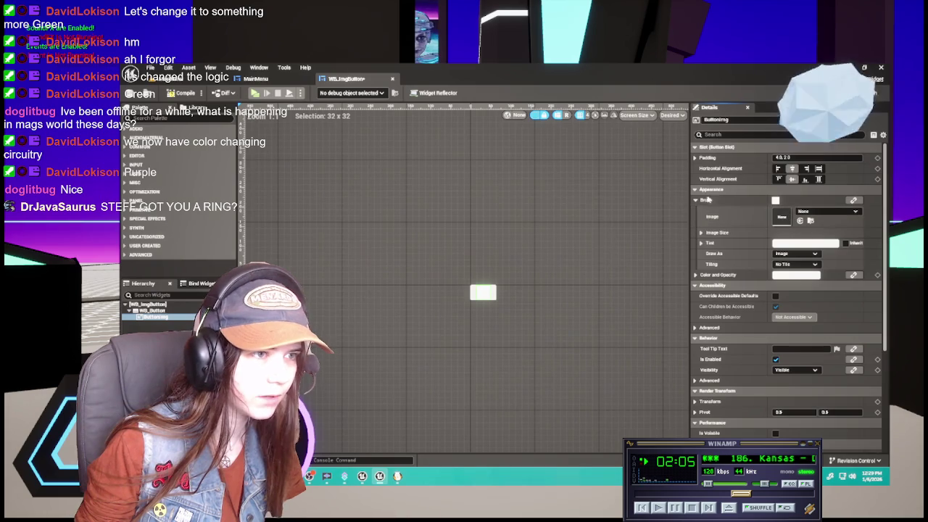
{"action": "left_click", "coordinate": [710, 198]}
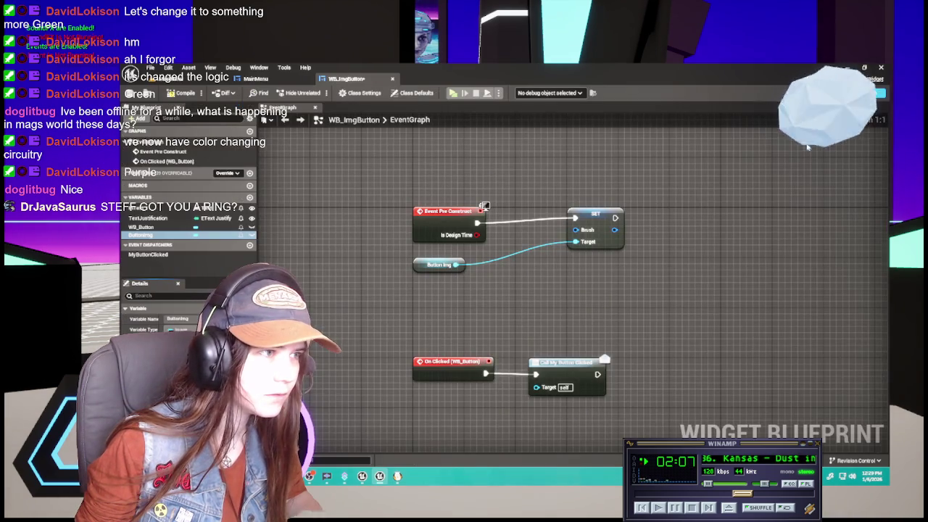
Move the SET Brush node right and try brush node searches, adding then deleting a Get Brush node.
{"action": "mouse_move", "coordinate": [587, 216]}
{"action": "left_mouse_down"}
{"action": "mouse_move", "coordinate": [692, 220]}
{"action": "mouse_move", "coordinate": [606, 269]}
{"action": "left_mouse_up"}
{"action": "type", "text": "break"}
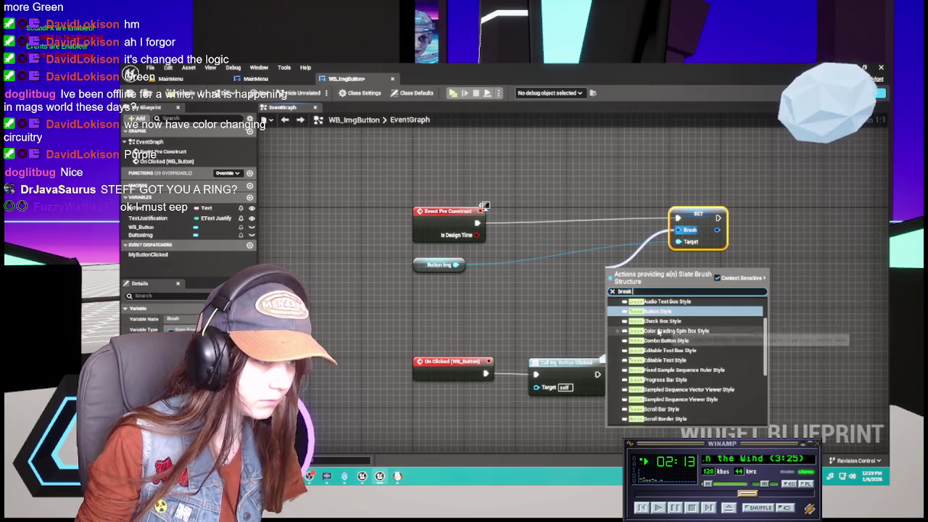
{"action": "type", "text": " b"}
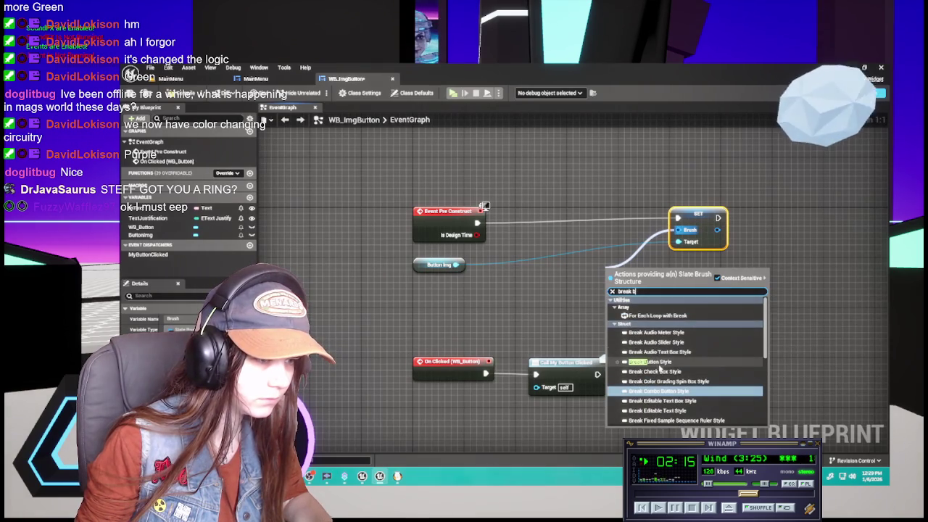
{"action": "scroll", "coordinate": [660, 369], "scroll_direction": "down", "scroll_amount": 10}
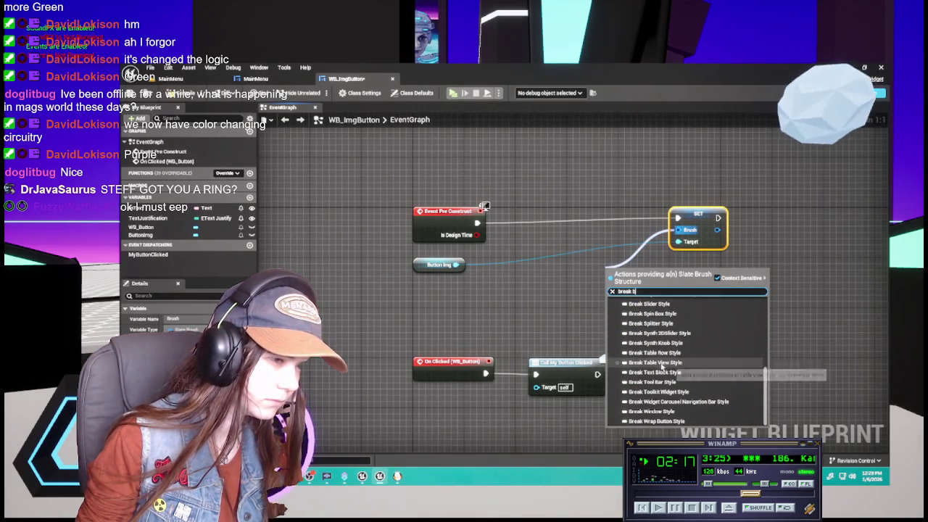
{"action": "type", "text": "set im"}
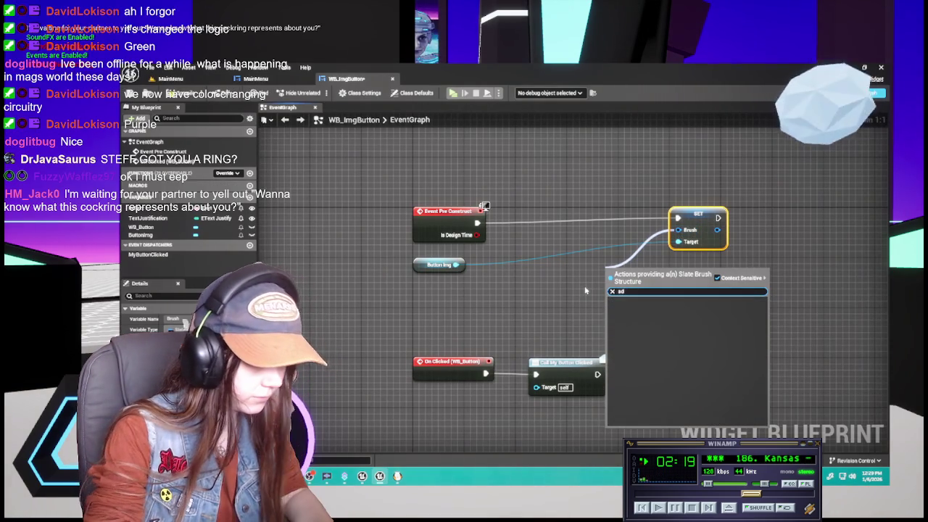
{"action": "key", "text": "BackSpace"}
{"action": "key", "text": "BackSpace"}
{"action": "key", "text": "BackSpace"}
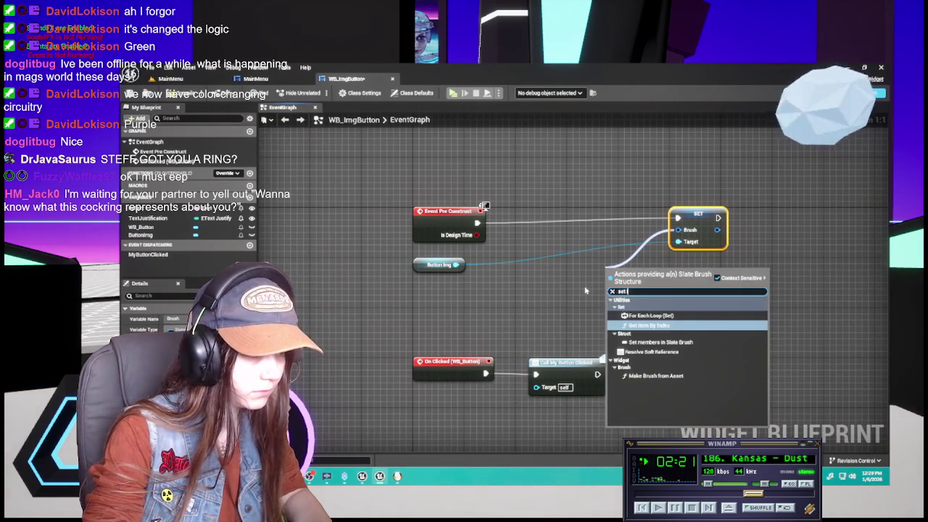
{"action": "type", "text": "image"}
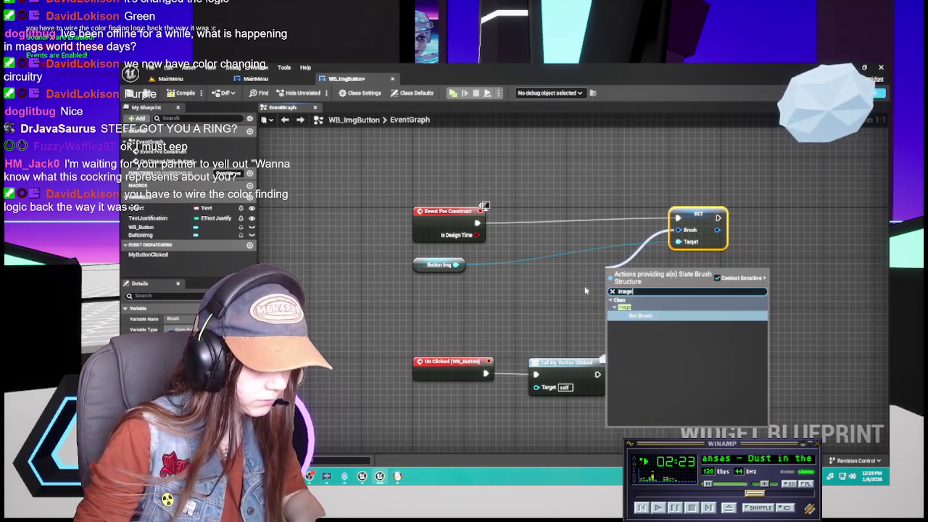
{"action": "key", "text": "Return"}
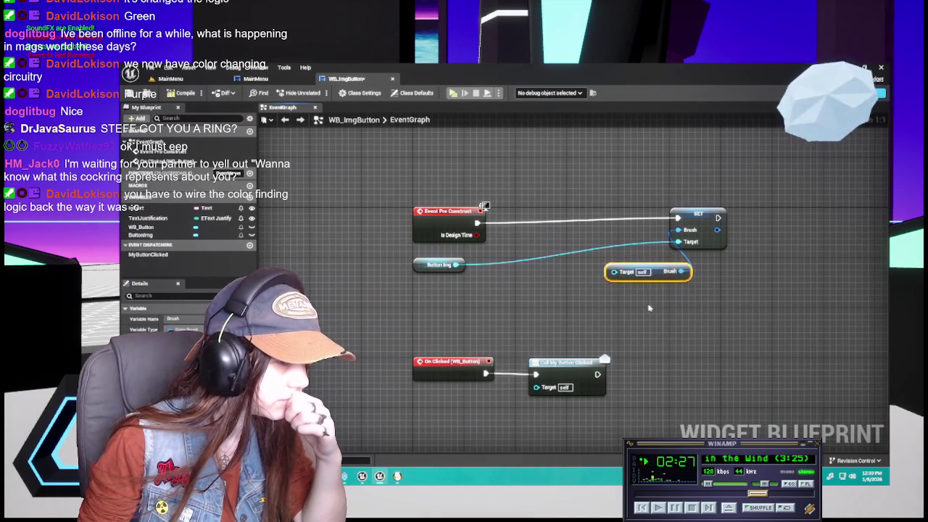
{"action": "key", "text": "Delete"}
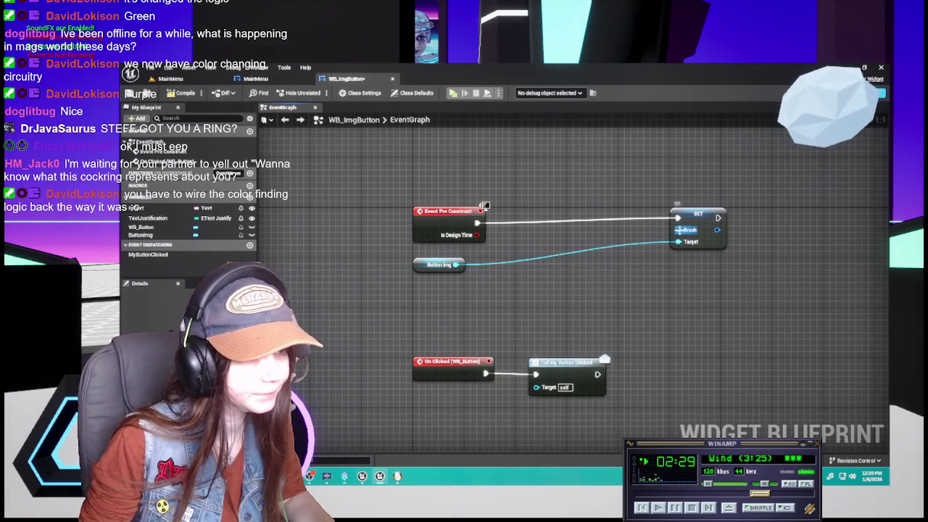
Feed SET's Brush input from an Image Get Brush node chosen among the Slate Brush actions.
{"action": "left_click_drag", "start_coordinate": [677, 231], "coordinate": [544, 282]}
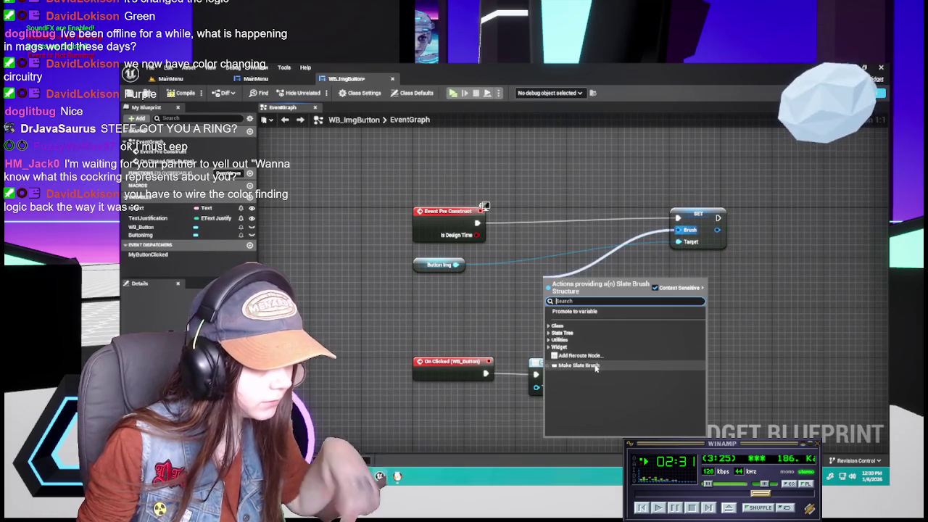
{"action": "left_click", "coordinate": [549, 326]}
{"action": "left_click", "coordinate": [552, 333]}
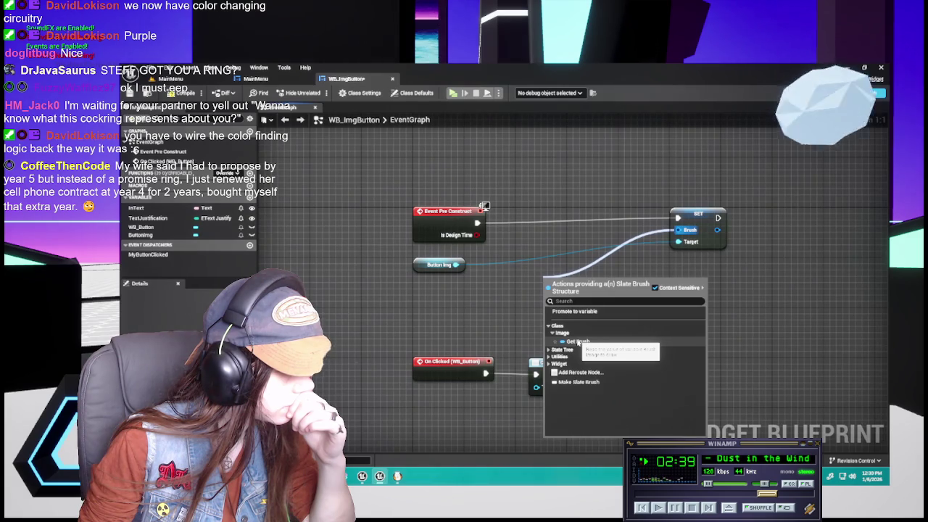
{"action": "left_click", "coordinate": [549, 357]}
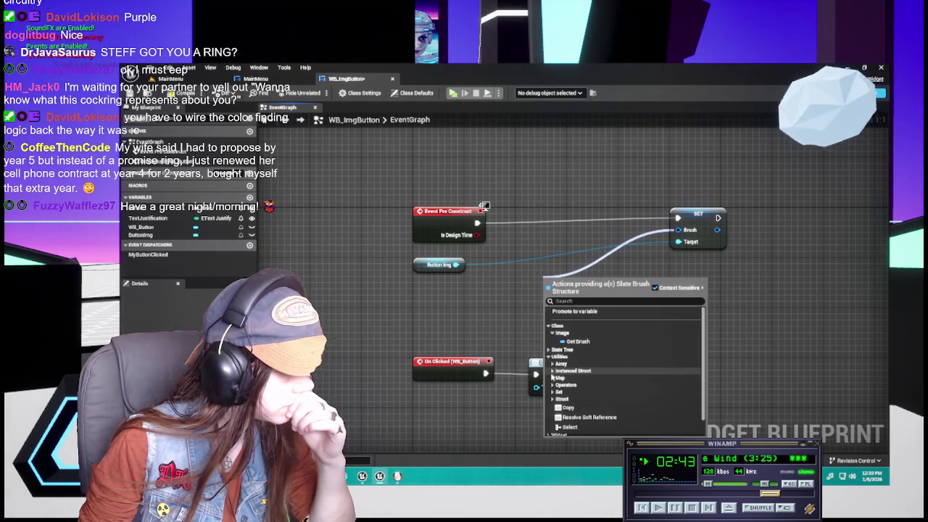
{"action": "left_click", "coordinate": [578, 340]}
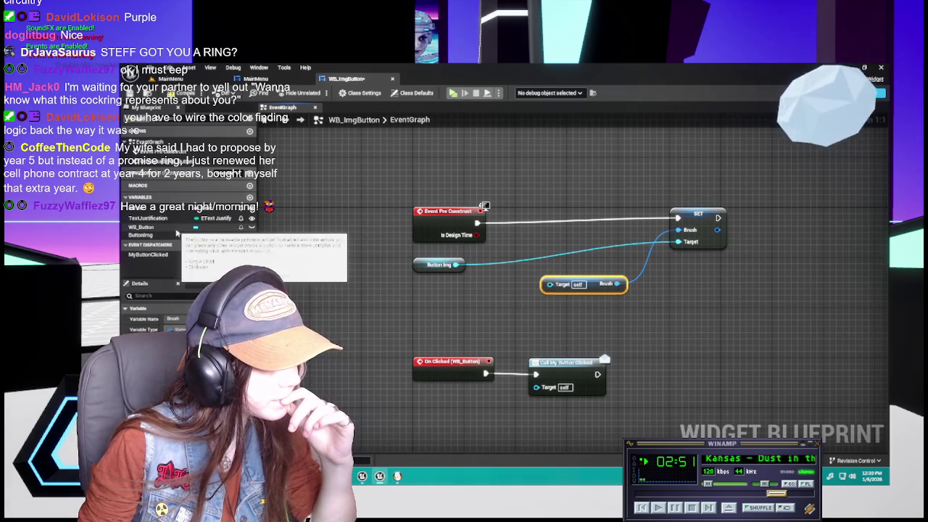
{"action": "left_click", "coordinate": [175, 209]}
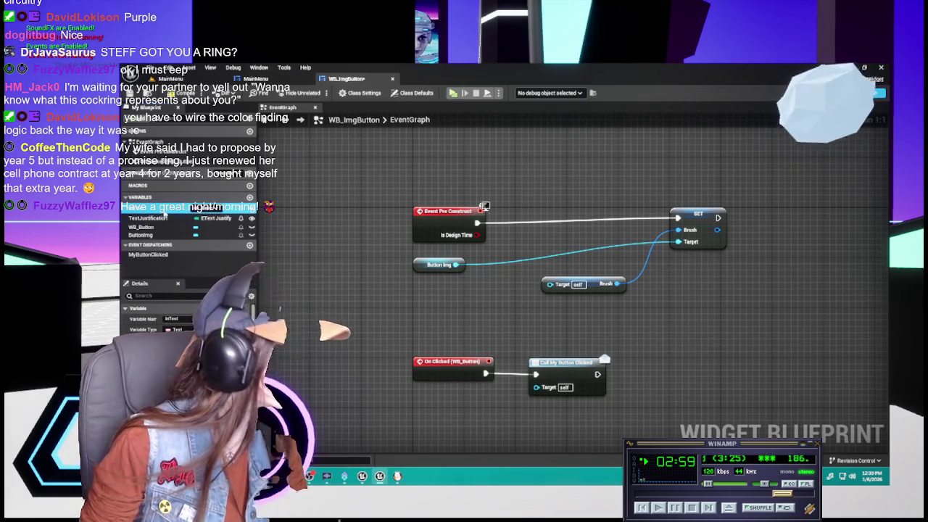
Rename the InText variable to Image and make it an Image Object Reference.
{"action": "double_click", "coordinate": [184, 207]}
{"action": "type", "text": "Image"}
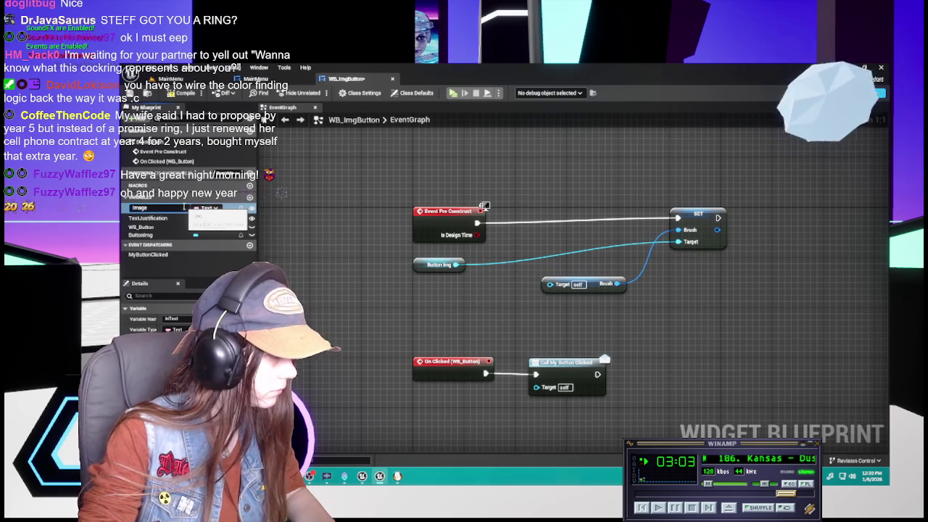
{"action": "key", "text": "Return"}
{"action": "left_click", "coordinate": [207, 208]}
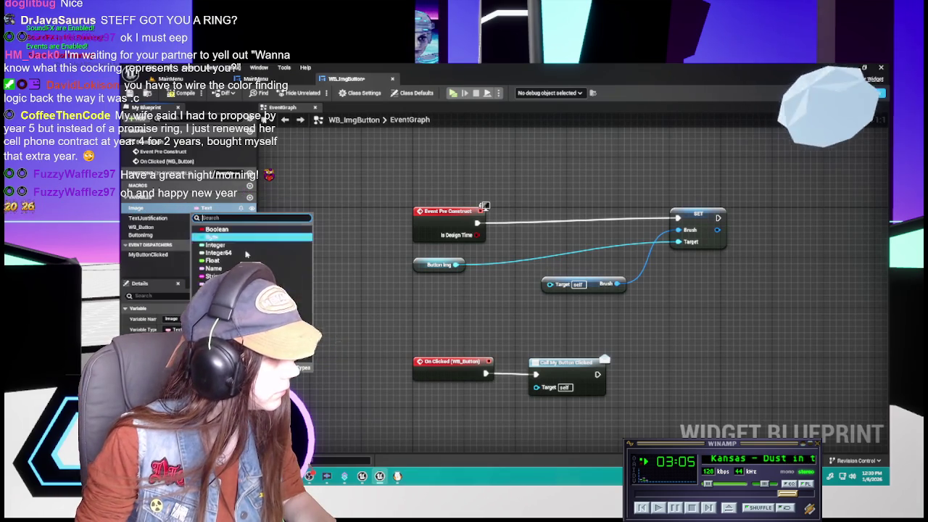
{"action": "type", "text": "Image"}
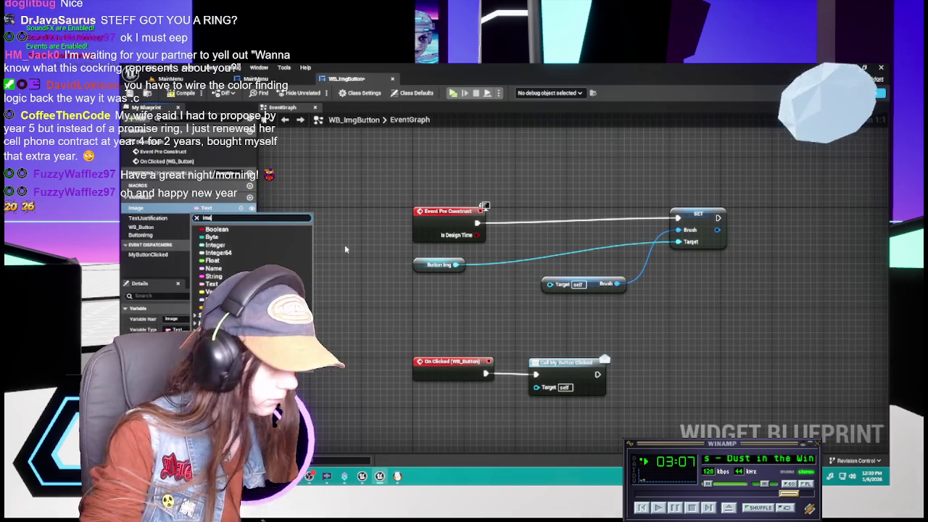
{"action": "mouse_move", "coordinate": [305, 292]}
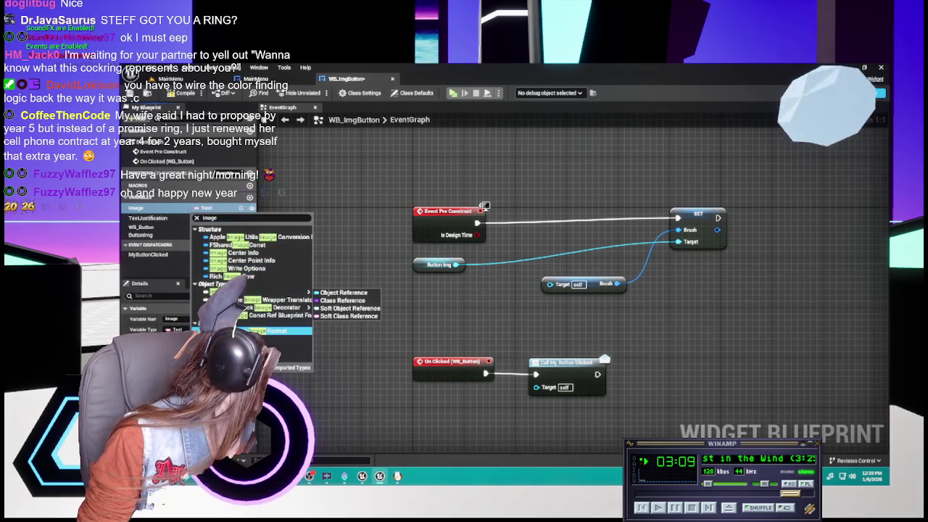
{"action": "left_click", "coordinate": [345, 292]}
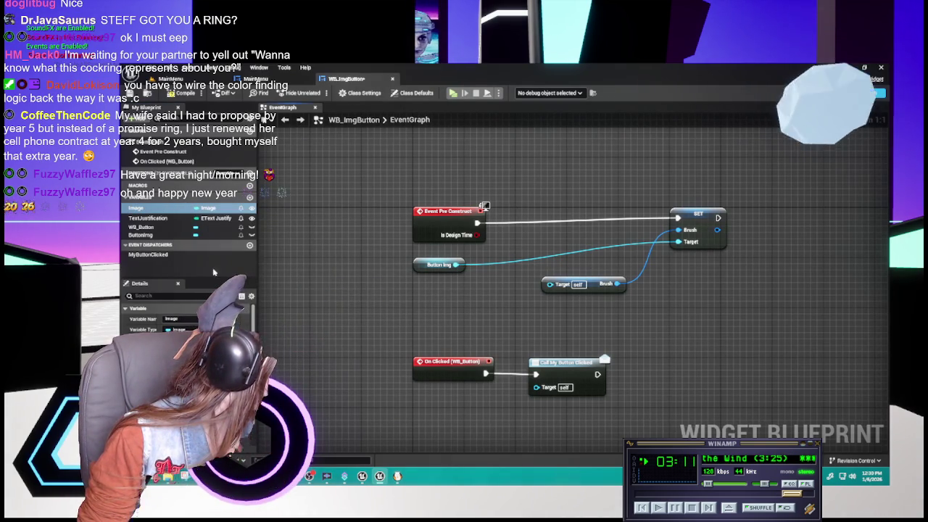
{"action": "left_click", "coordinate": [209, 208]}
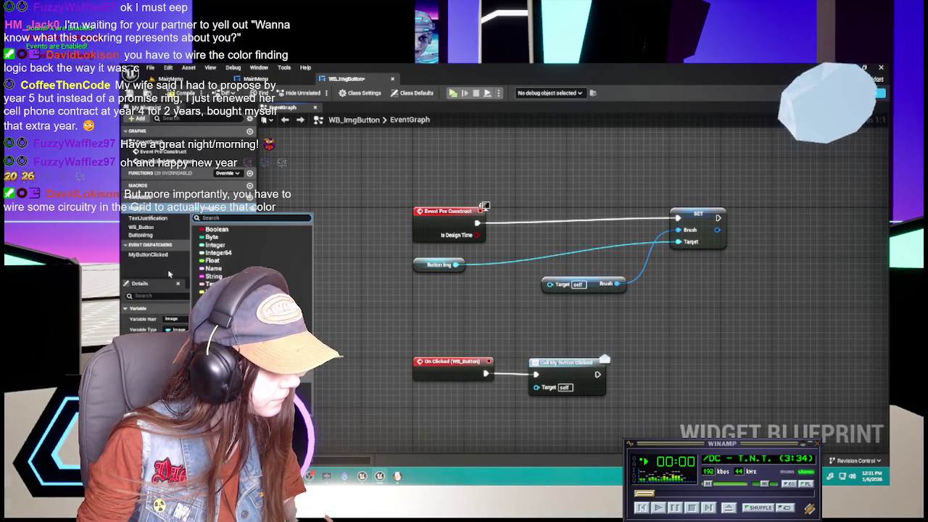
Place an Image getter feeding Get Brush's target, and reposition the Get Brush and SET nodes.
{"action": "left_click", "coordinate": [168, 274]}
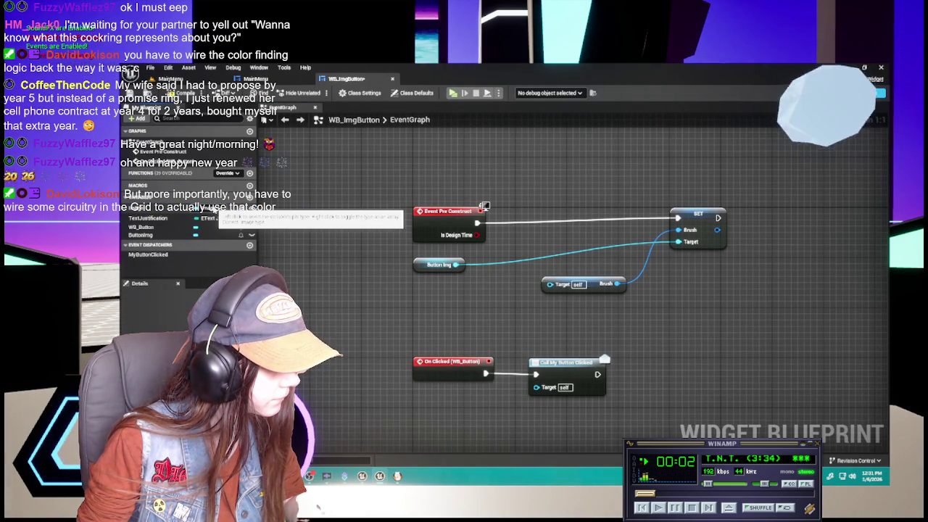
{"action": "mouse_move", "coordinate": [145, 209]}
{"action": "left_mouse_down"}
{"action": "mouse_move", "coordinate": [423, 294]}
{"action": "mouse_move", "coordinate": [549, 284]}
{"action": "left_mouse_up"}
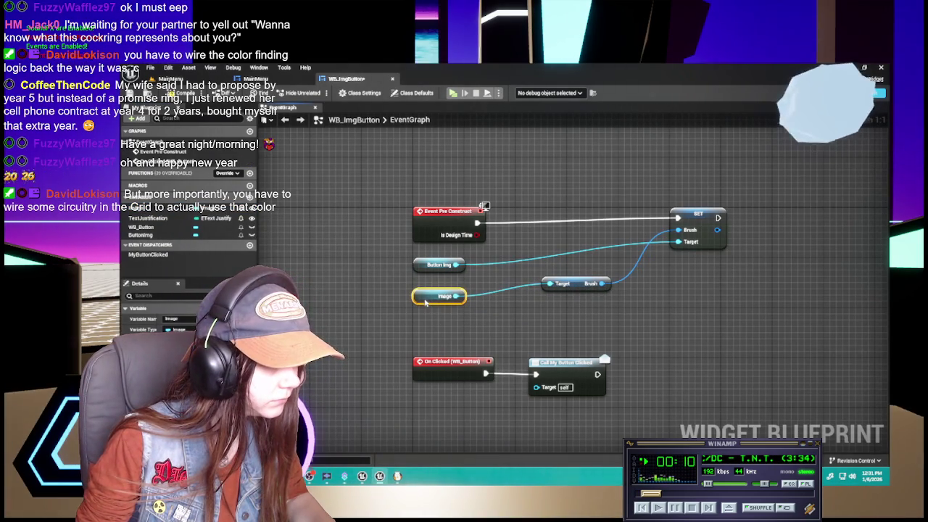
{"action": "mouse_move", "coordinate": [575, 285]}
{"action": "left_mouse_down"}
{"action": "mouse_move", "coordinate": [555, 303]}
{"action": "mouse_move", "coordinate": [549, 297]}
{"action": "left_mouse_up"}
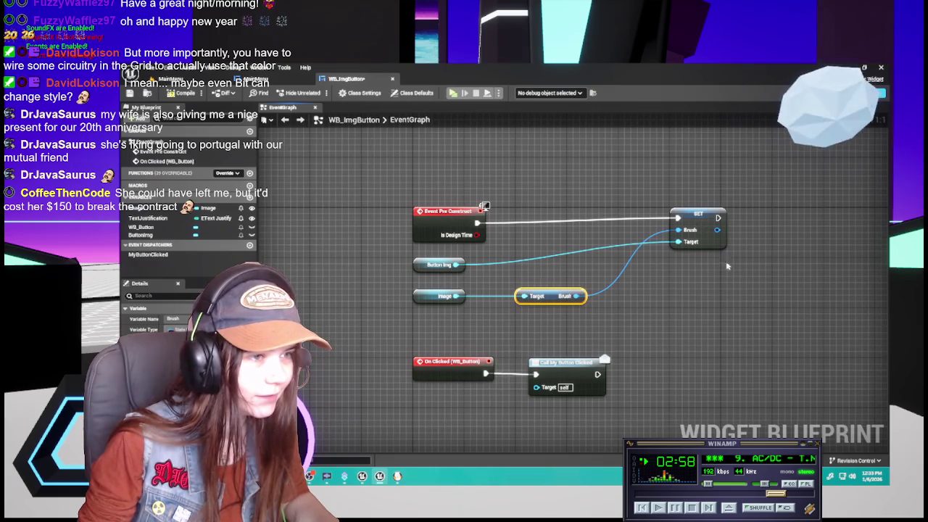
{"action": "left_click_drag", "start_coordinate": [701, 221], "coordinate": [650, 221]}
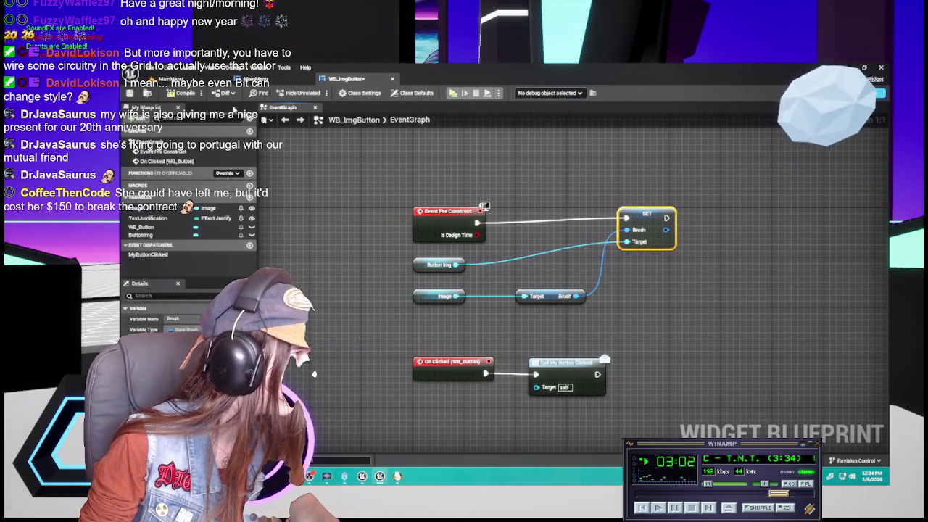
In MainMenu, replace the image under Play with a WB_ImgButton placed between Play and Options.
{"action": "left_click", "coordinate": [255, 78]}
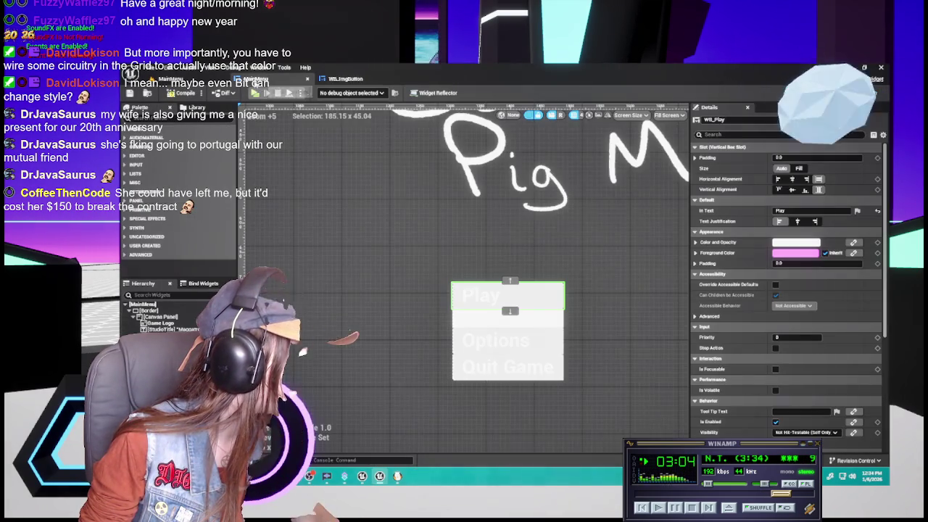
{"action": "left_click", "coordinate": [507, 319]}
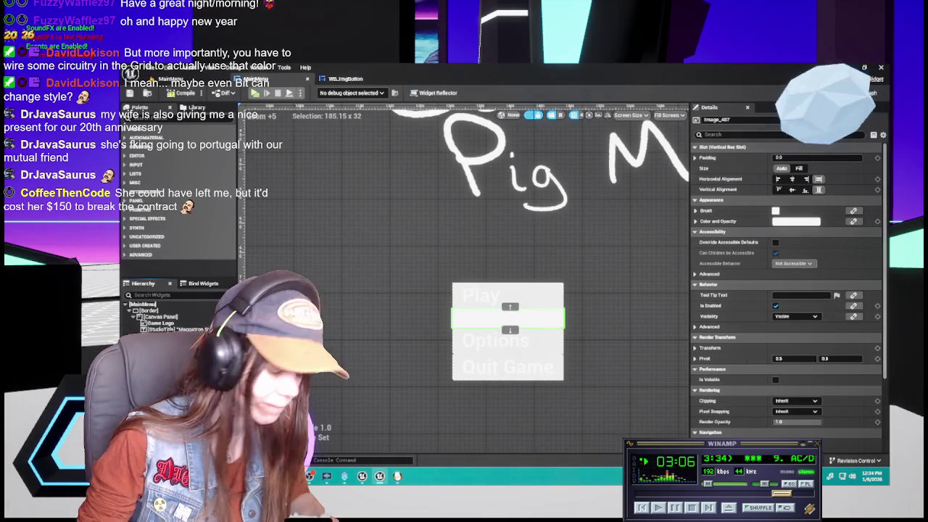
{"action": "key", "text": "Escape"}
{"action": "key", "text": "ctrl+space"}
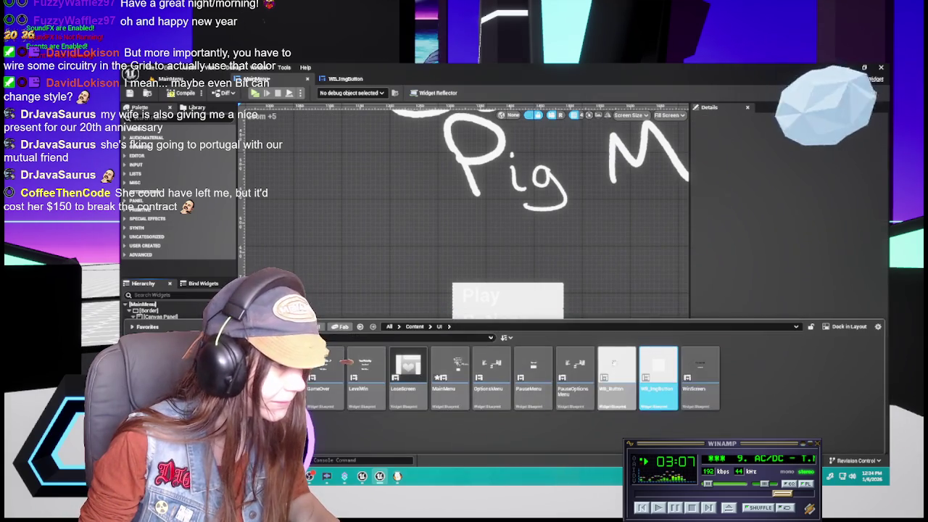
{"action": "right_click", "coordinate": [661, 377]}
{"action": "key", "text": "Escape"}
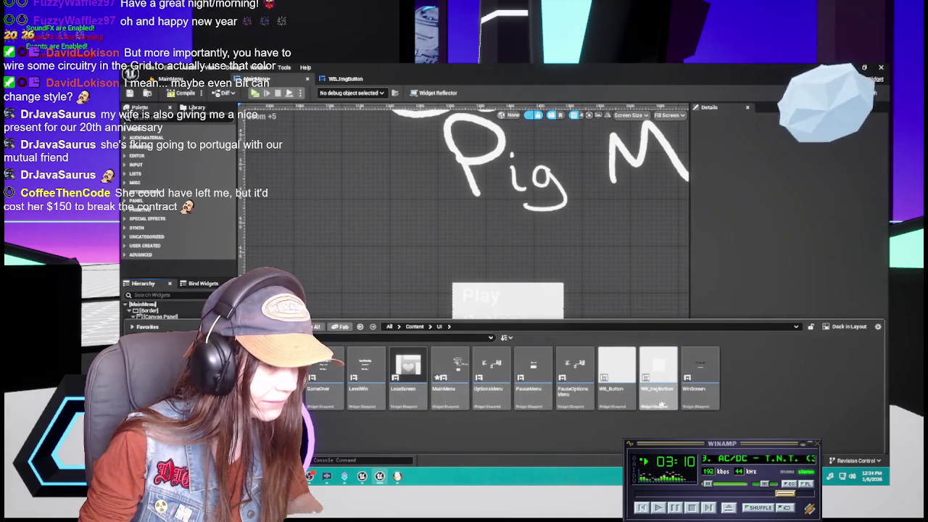
{"action": "right_click", "coordinate": [662, 395]}
{"action": "left_click_drag", "start_coordinate": [658, 384], "coordinate": [303, 296]}
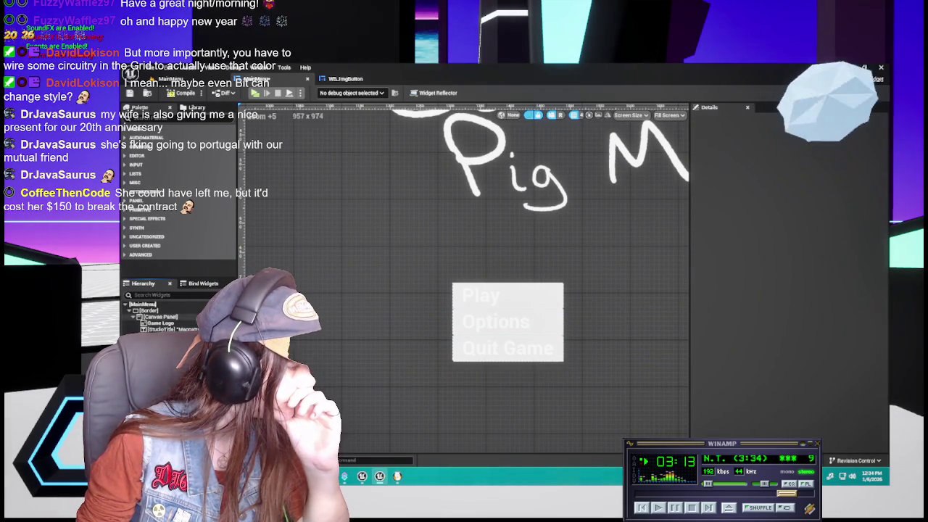
{"action": "key", "text": "ctrl+space"}
{"action": "mouse_move", "coordinate": [658, 377]}
{"action": "left_mouse_down"}
{"action": "mouse_move", "coordinate": [420, 270]}
{"action": "mouse_move", "coordinate": [356, 355]}
{"action": "mouse_move", "coordinate": [507, 321]}
{"action": "left_mouse_up"}
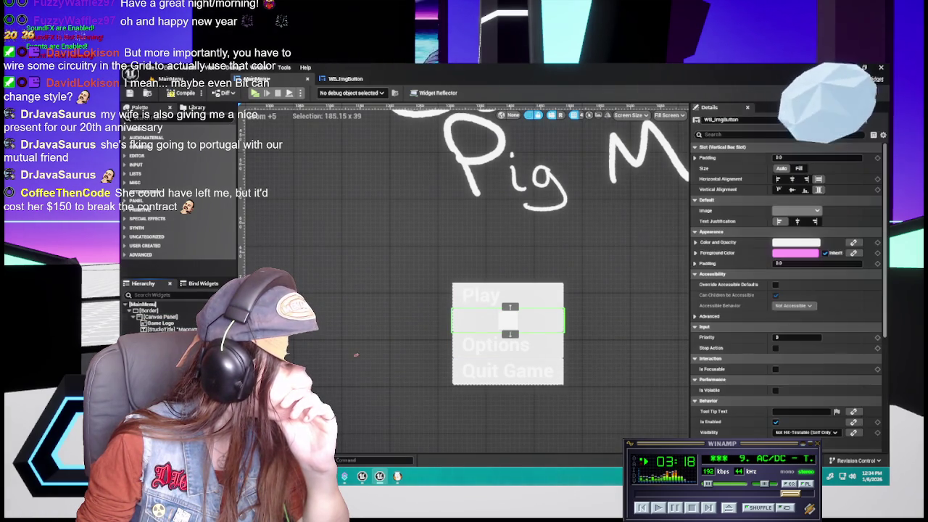
Test the new button's Image with Game Logo, then clear the image again.
{"action": "left_click", "coordinate": [696, 243]}
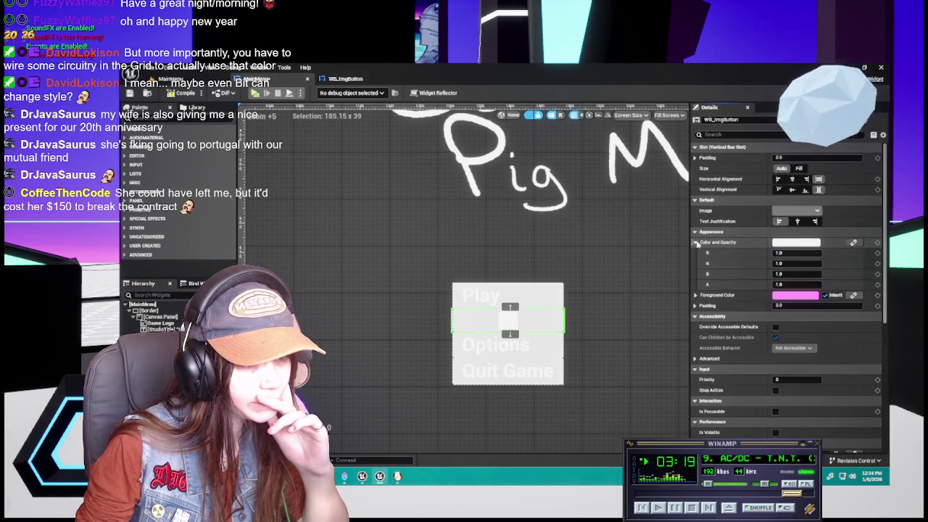
{"action": "left_click", "coordinate": [696, 243]}
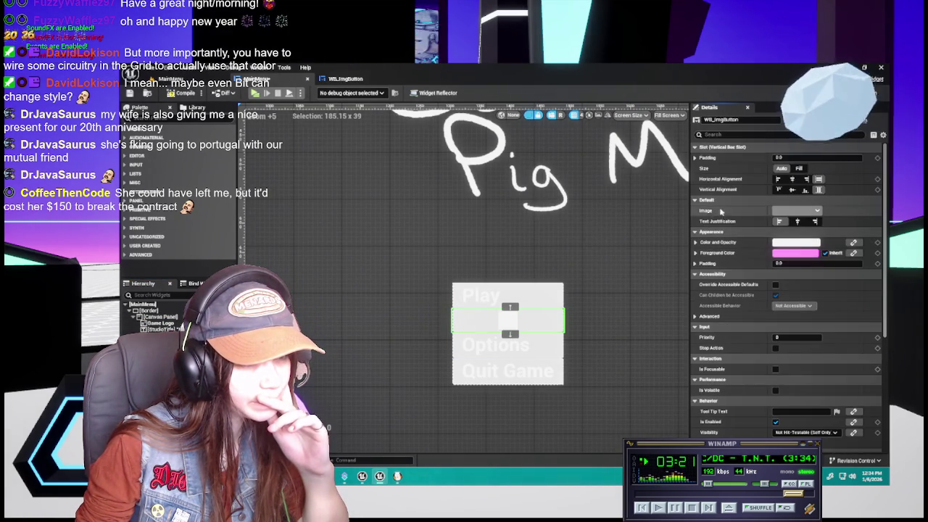
{"action": "left_click", "coordinate": [817, 212]}
{"action": "left_click", "coordinate": [790, 241]}
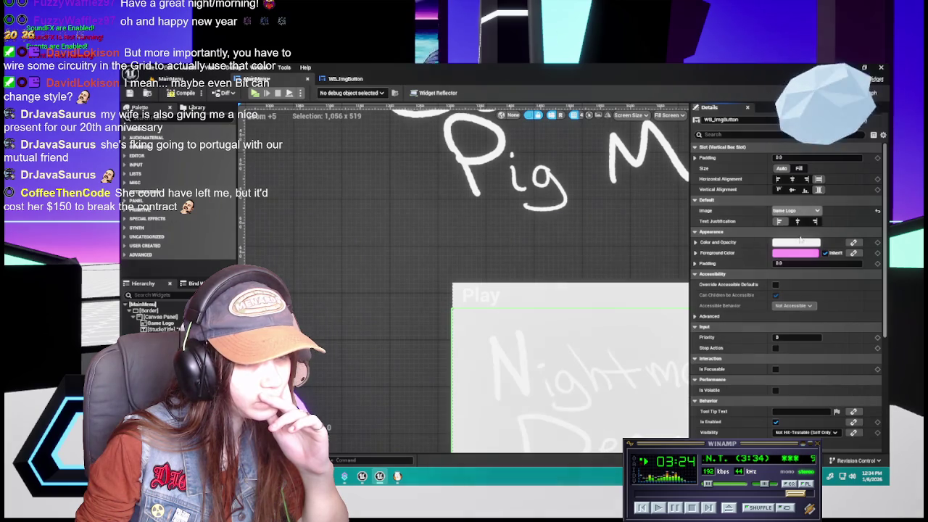
{"action": "scroll", "coordinate": [550, 286], "scroll_direction": "down", "scroll_amount": 4}
{"action": "scroll", "coordinate": [551, 287], "scroll_direction": "down", "scroll_amount": 3}
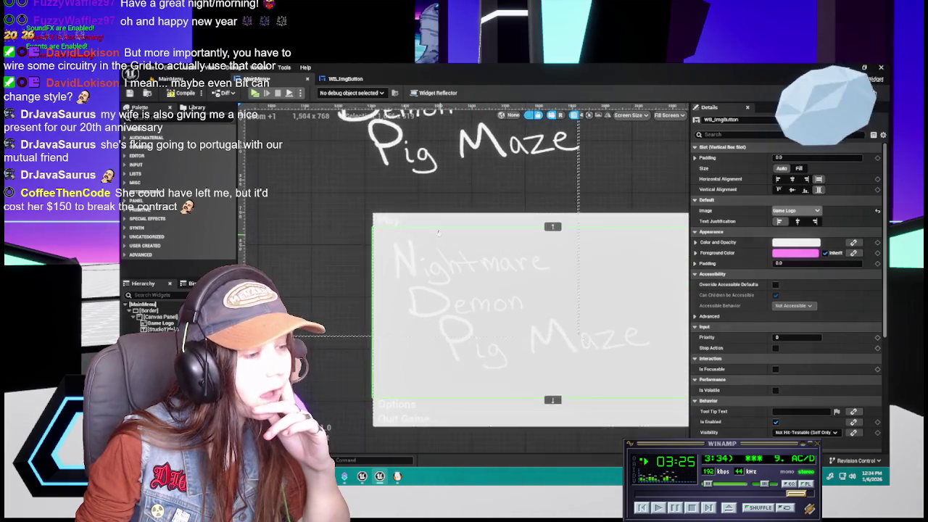
{"action": "scroll", "coordinate": [464, 254], "scroll_direction": "up", "scroll_amount": 2}
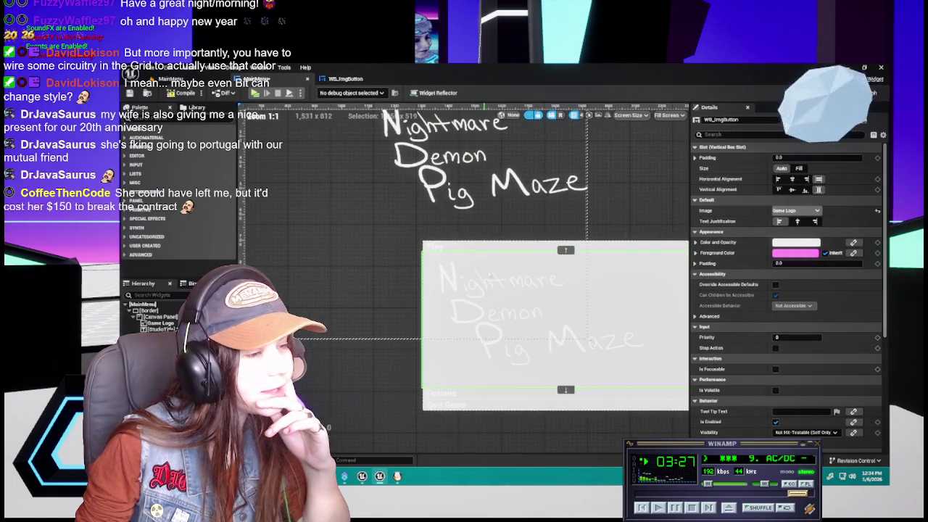
{"action": "left_click", "coordinate": [797, 210]}
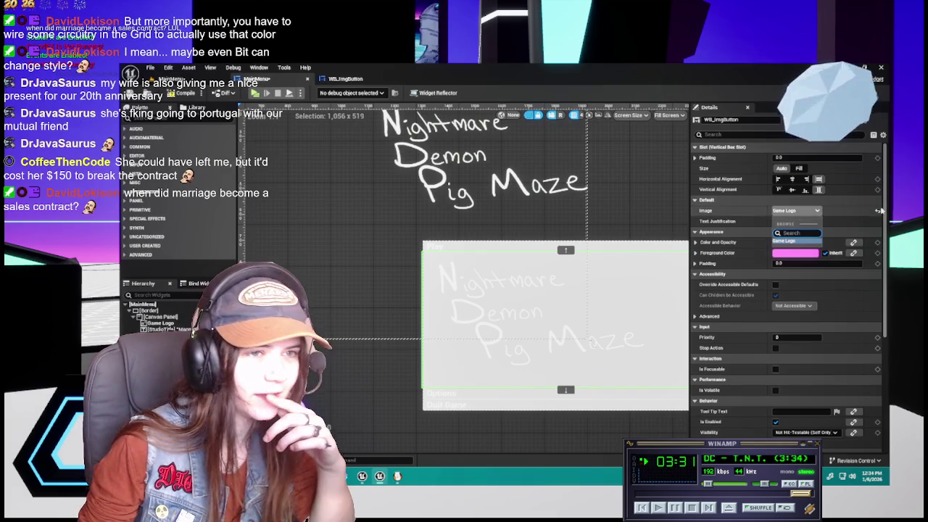
{"action": "left_click", "coordinate": [796, 240]}
{"action": "scroll", "coordinate": [466, 208], "scroll_direction": "up", "scroll_amount": 3}
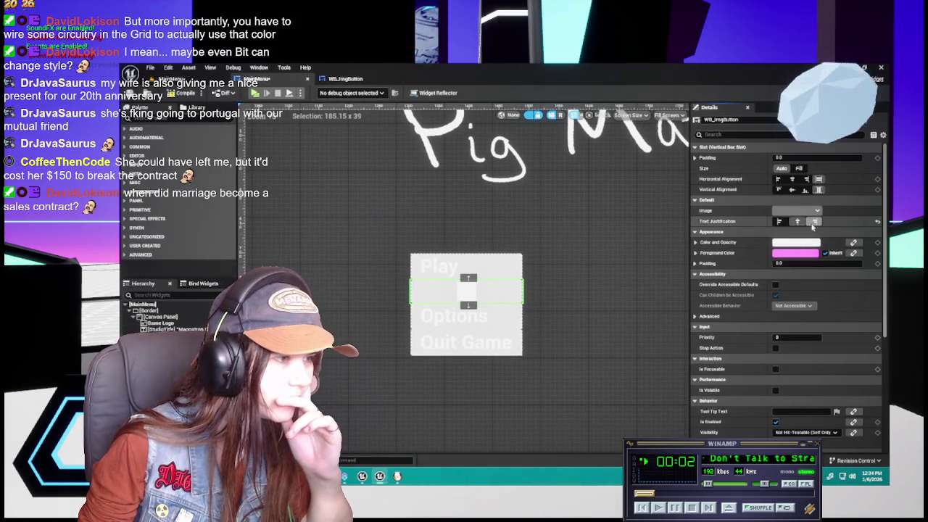
{"action": "left_click", "coordinate": [330, 80]}
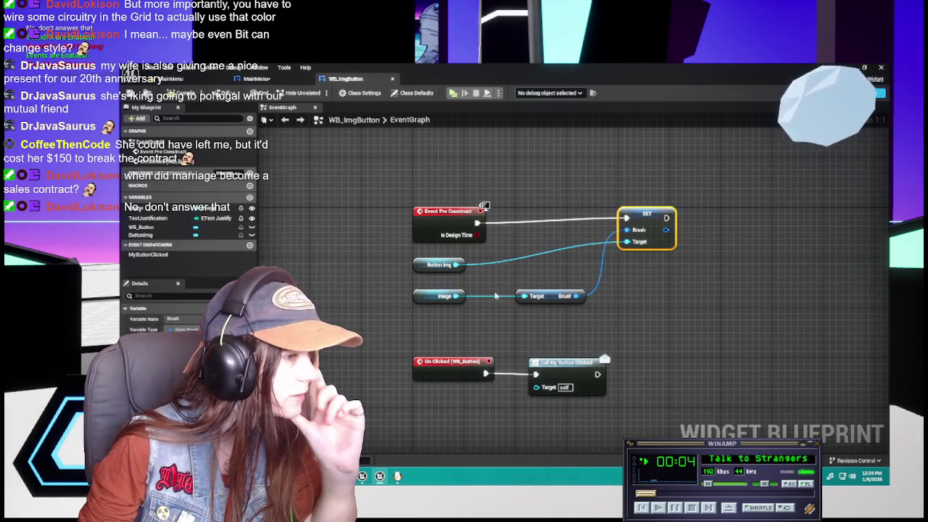
Delete the TextJustification variable, then compile the image button widget from the MainMenu designer.
{"action": "left_click", "coordinate": [165, 219]}
{"action": "right_click", "coordinate": [165, 219]}
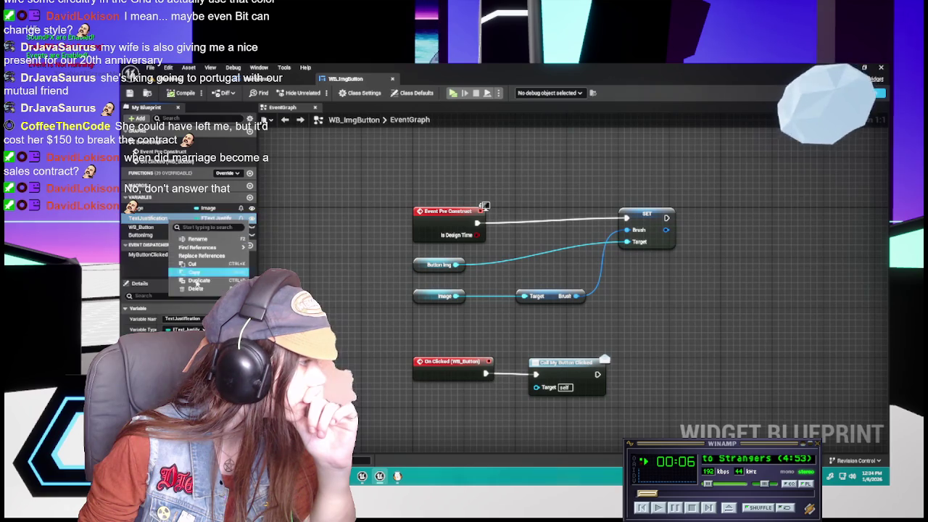
{"action": "left_click", "coordinate": [185, 265]}
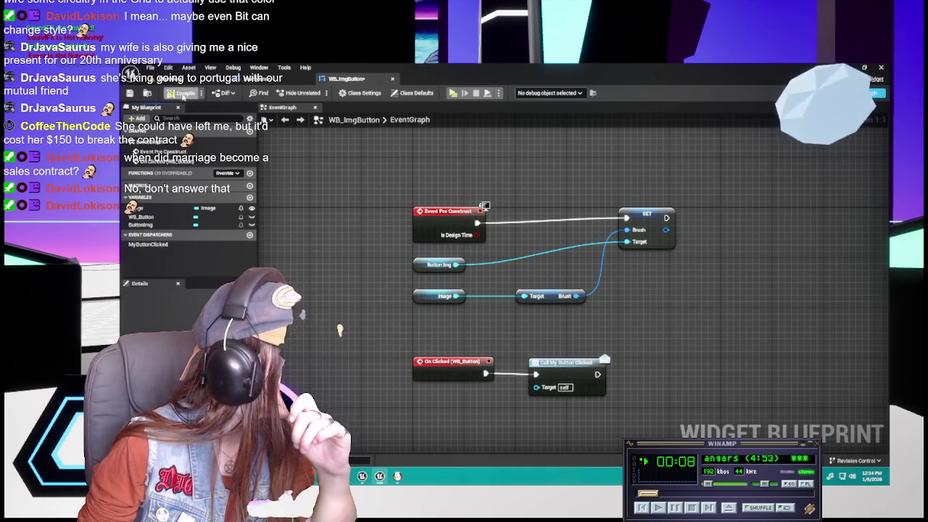
{"action": "left_click", "coordinate": [258, 80]}
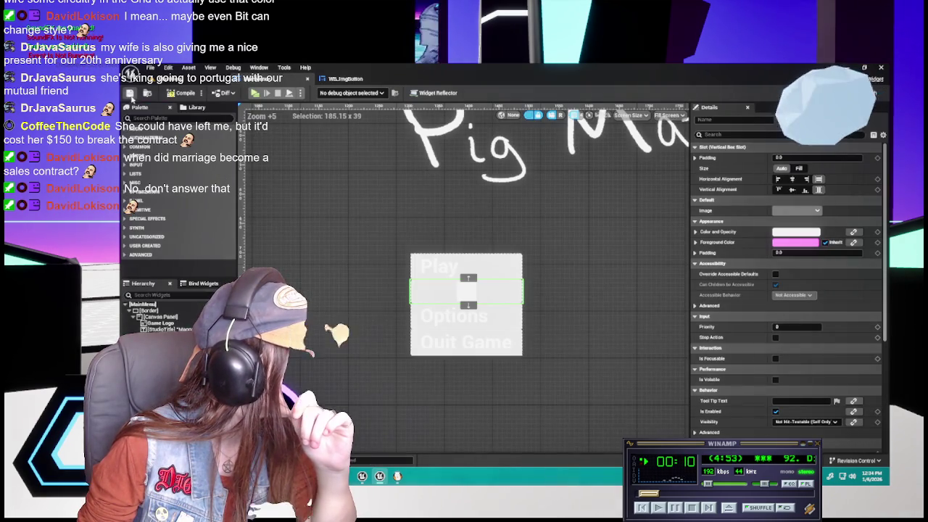
{"action": "left_click", "coordinate": [182, 93]}
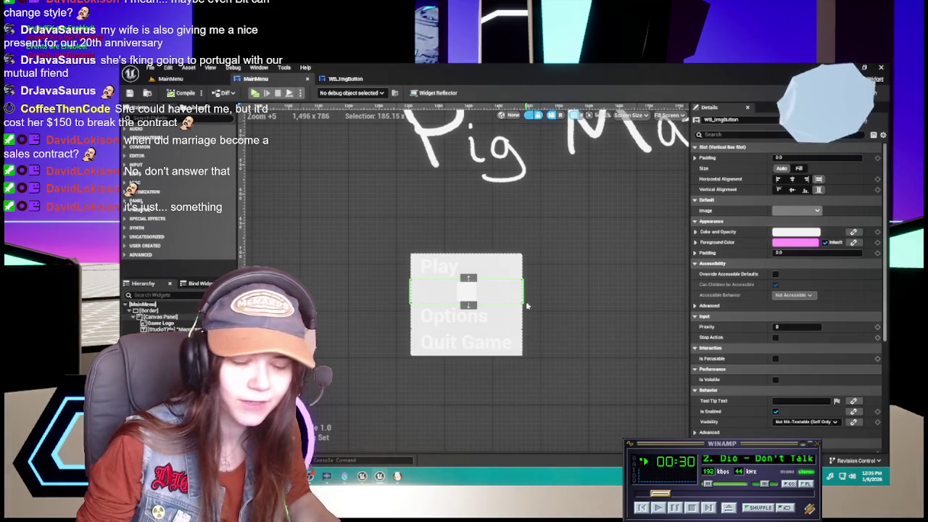
Zoom out and pan the designer until the full menu and Nightmare Demon Pig Maze title show.
{"action": "scroll", "coordinate": [539, 306], "scroll_direction": "down", "scroll_amount": 1}
{"action": "scroll", "coordinate": [541, 302], "scroll_direction": "up", "scroll_amount": 1}
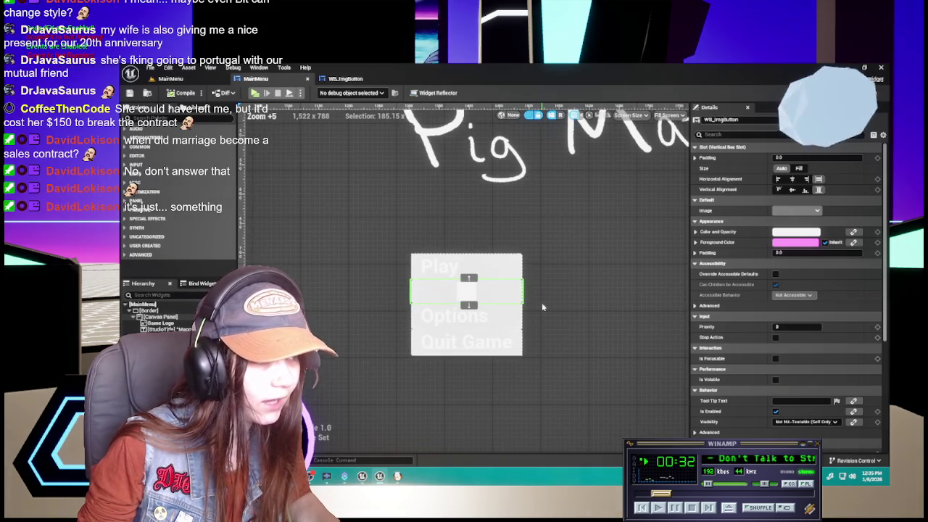
{"action": "left_click_drag", "start_coordinate": [541, 302], "coordinate": [550, 317]}
{"action": "scroll", "coordinate": [549, 316], "scroll_direction": "down", "scroll_amount": 3}
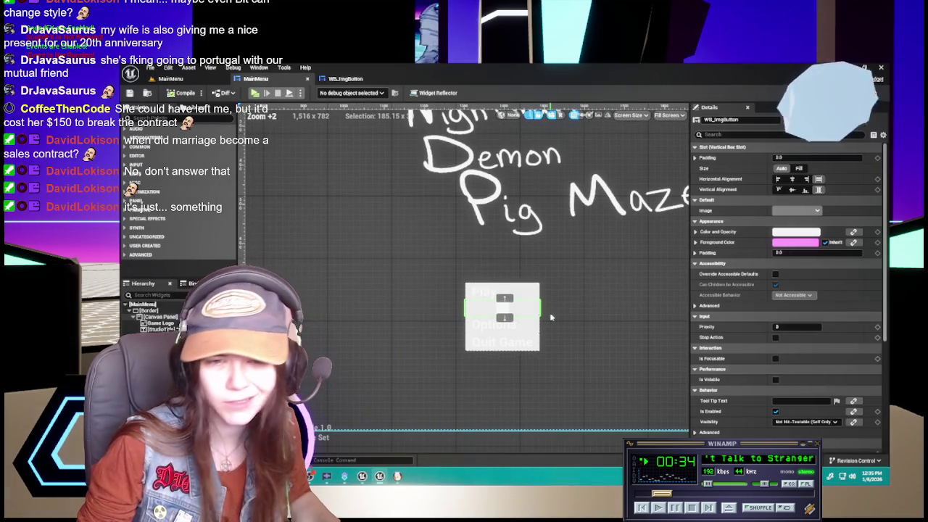
{"action": "scroll", "coordinate": [545, 312], "scroll_direction": "down", "scroll_amount": 1}
{"action": "left_click_drag", "start_coordinate": [621, 352], "coordinate": [612, 388]}
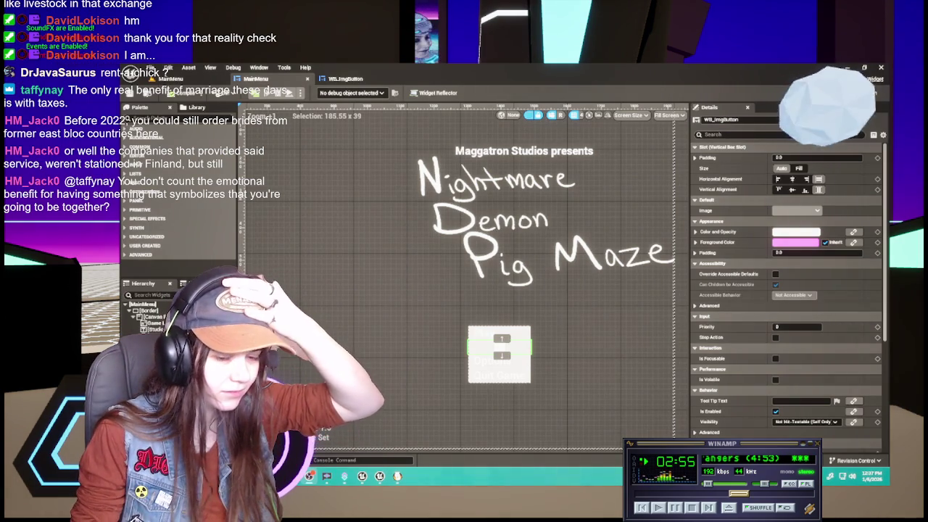
{"action": "key", "text": "alt+Tab"}
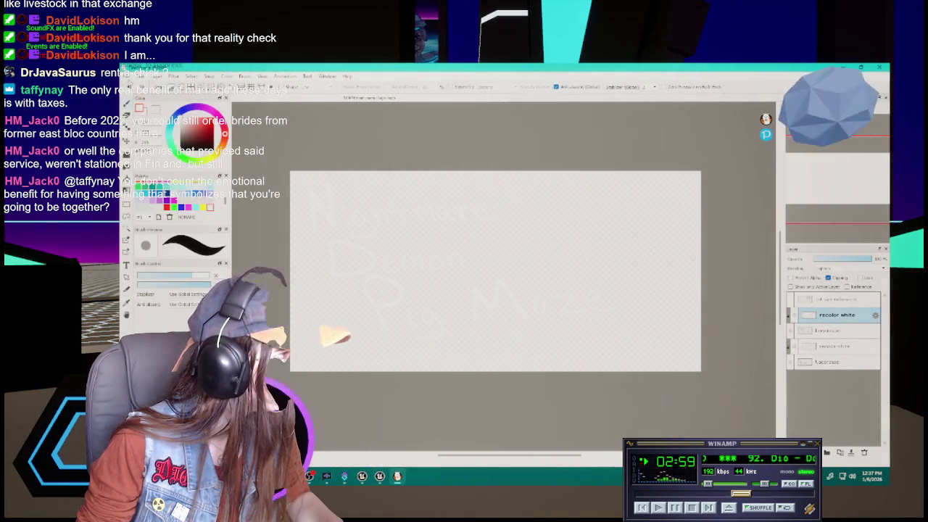
Create a new FireAlpaca image with width 1024 and height 512 pixels.
{"action": "key", "text": "alt+f"}
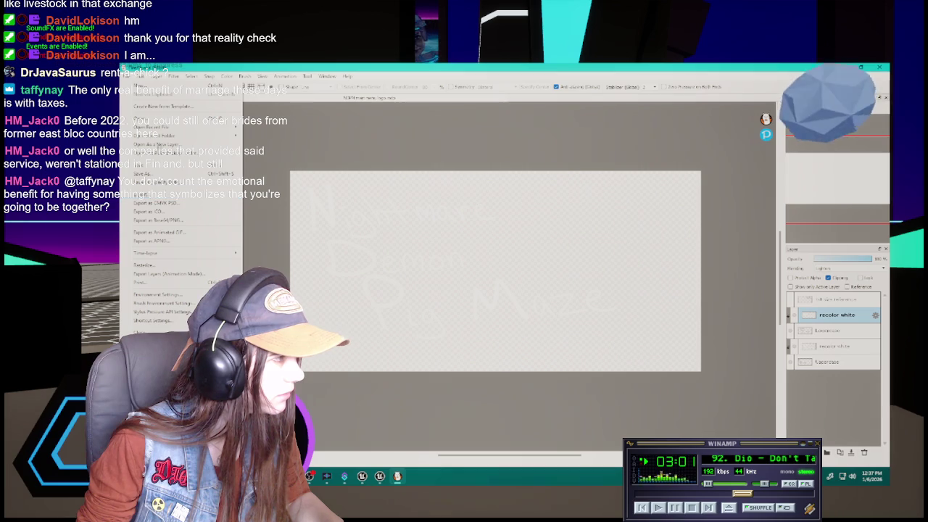
{"action": "key", "text": "Return"}
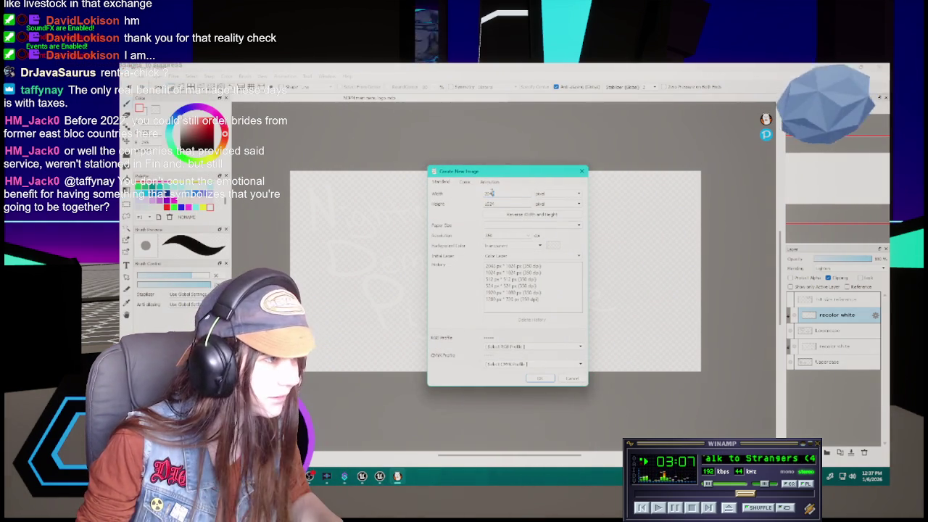
{"action": "type", "text": "512"}
{"action": "key", "text": "Tab"}
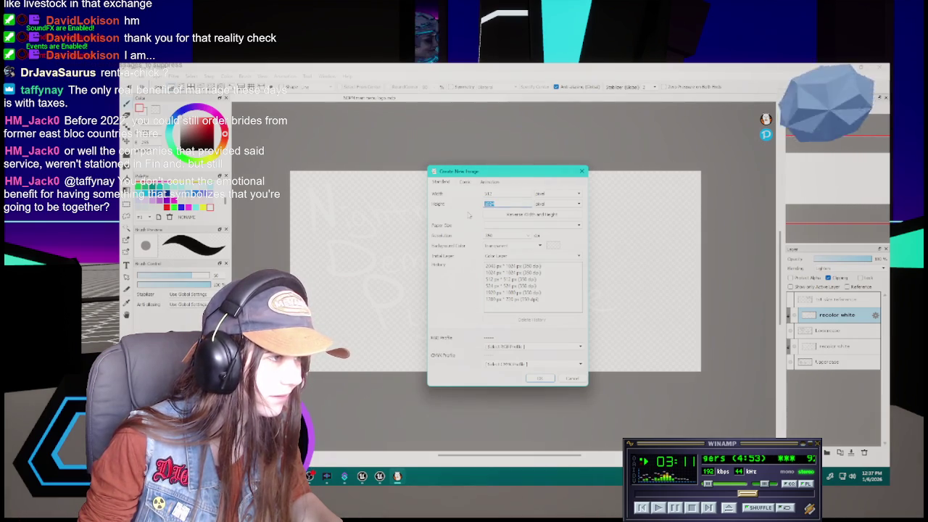
{"action": "type", "text": "512"}
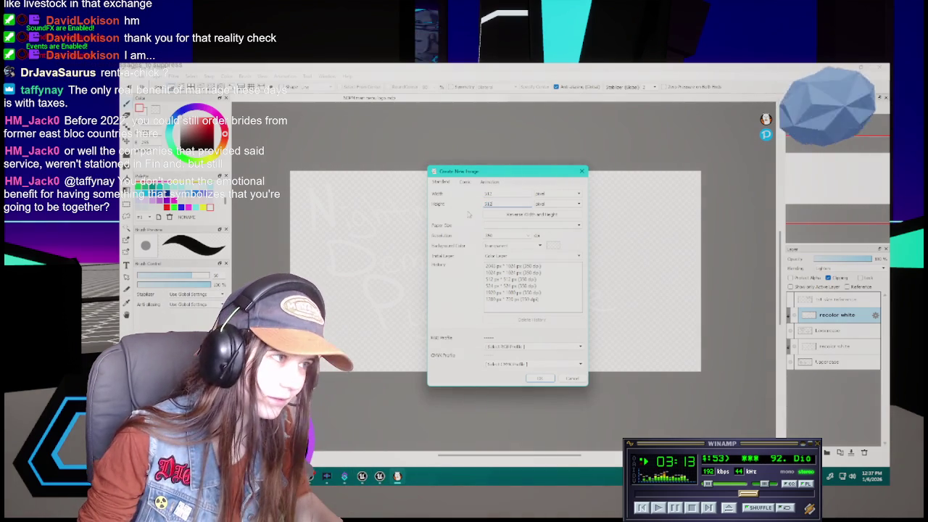
{"action": "key", "text": "Tab"}
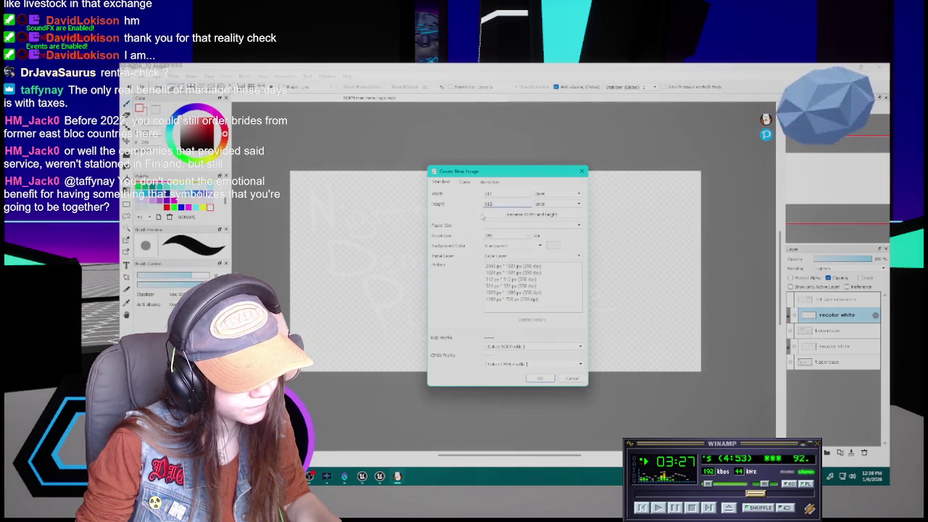
{"action": "type", "text": "1024"}
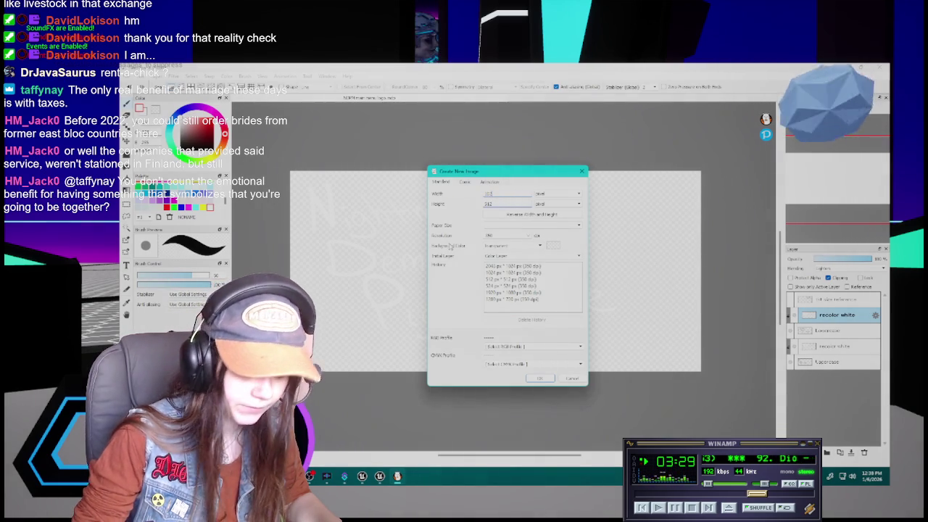
{"action": "left_click", "coordinate": [537, 377]}
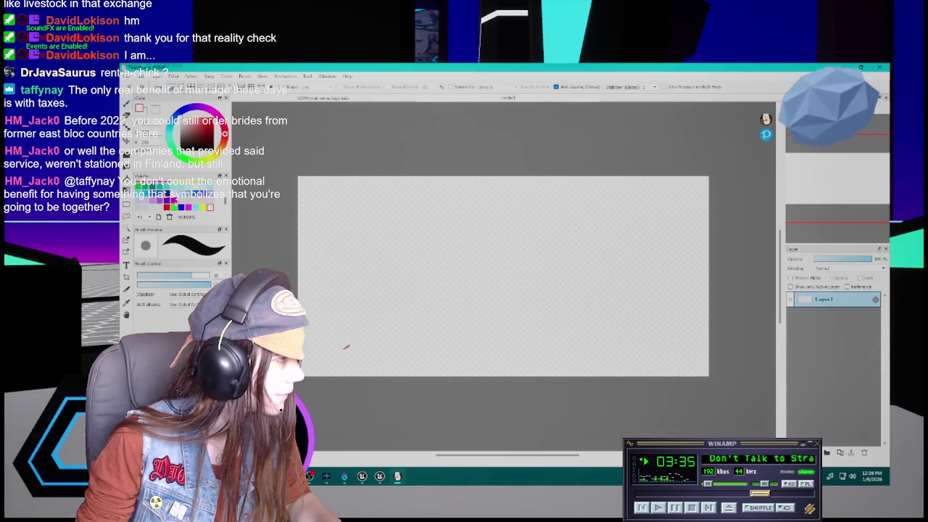
Pick a colour from the swatch palette and a different brush for lettering.
{"action": "scroll", "coordinate": [159, 195], "scroll_direction": "down", "scroll_amount": 2}
{"action": "left_click", "coordinate": [137, 185]}
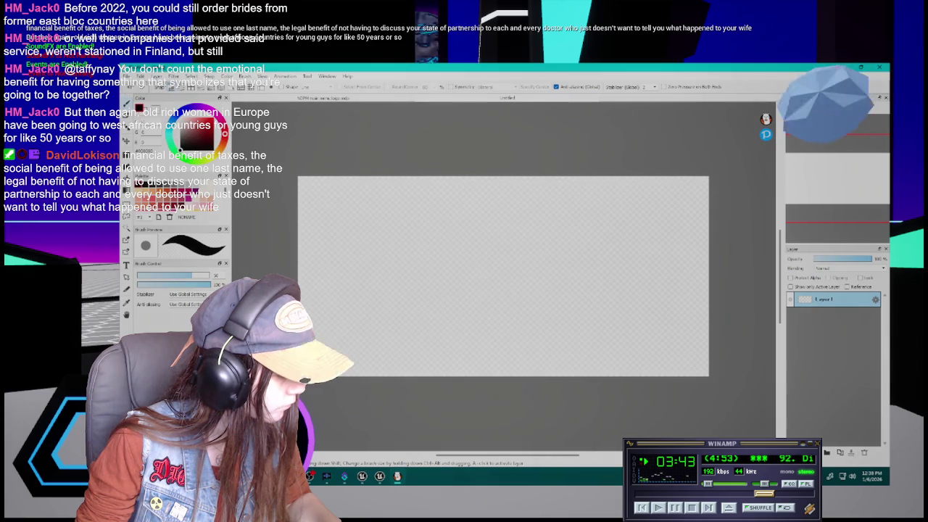
{"action": "left_click", "coordinate": [174, 348]}
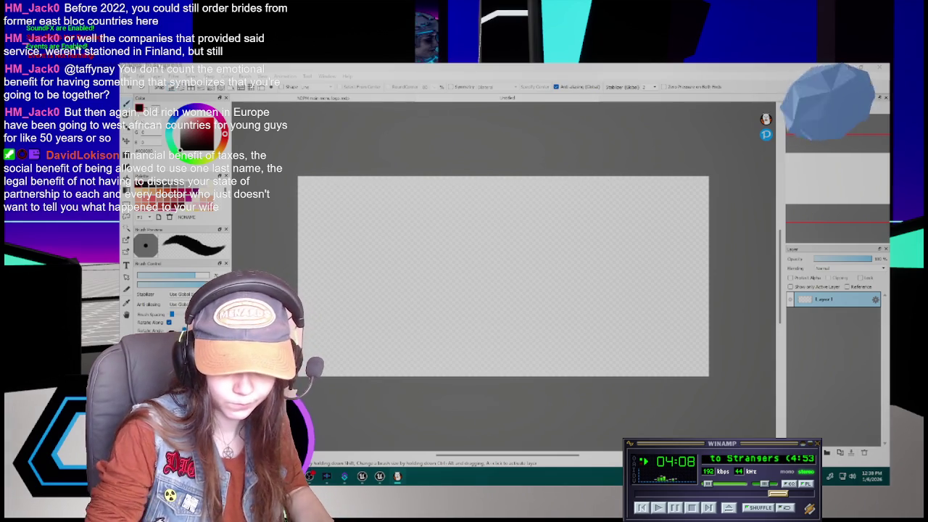
Save the new image to a file and make the brush smaller.
{"action": "key", "text": "Return"}
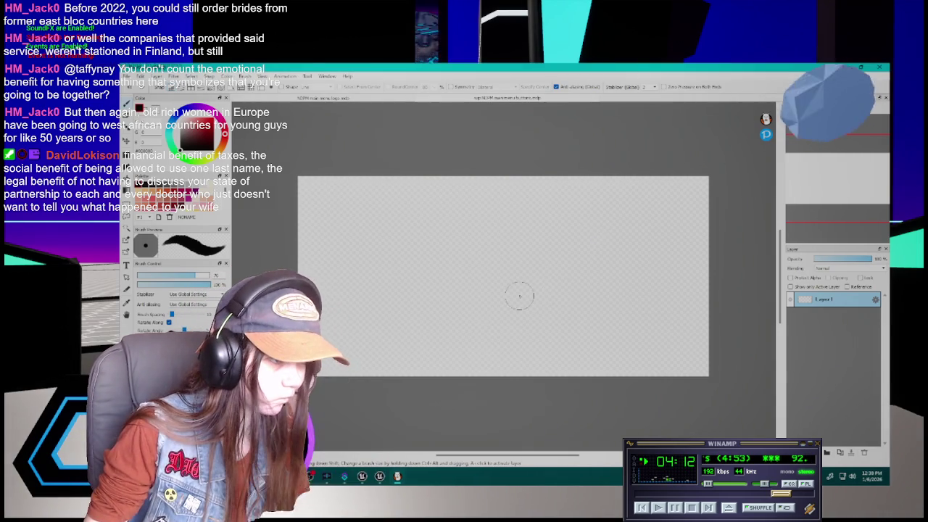
{"action": "scroll", "coordinate": [514, 296], "scroll_direction": "down", "scroll_amount": 2}
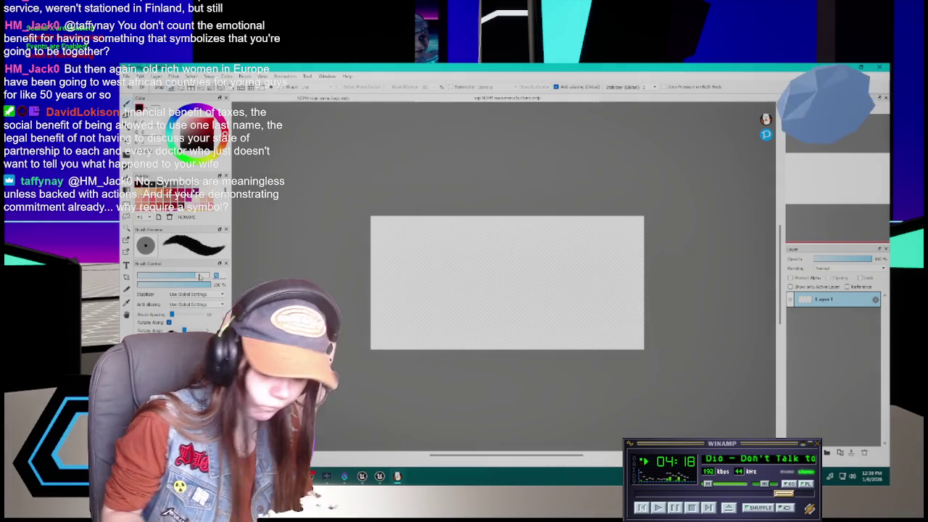
{"action": "key", "text": "bracketleft"}
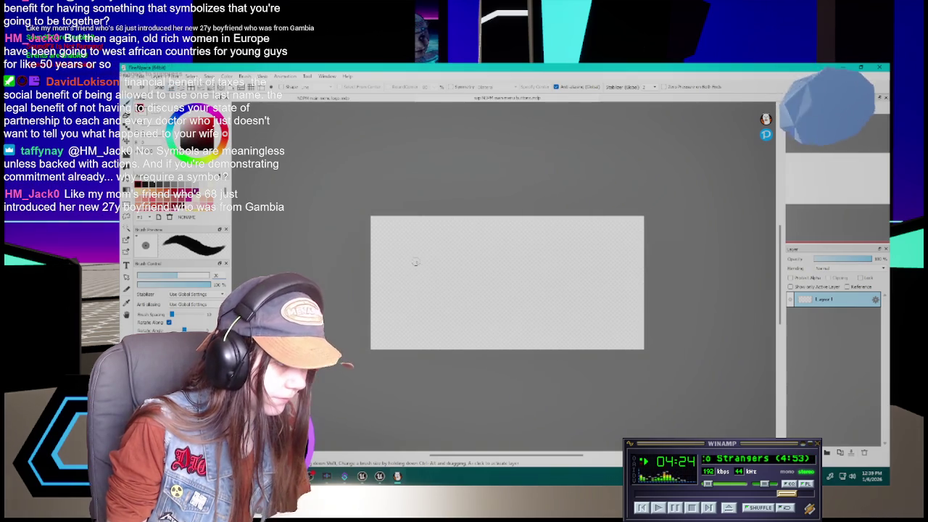
Letter 'Play' freehand with P, l and a retried 'a', then clear Layer 1's name.
{"action": "left_click_drag", "start_coordinate": [406, 263], "coordinate": [435, 315]}
{"action": "left_click_drag", "start_coordinate": [395, 261], "coordinate": [417, 278]}
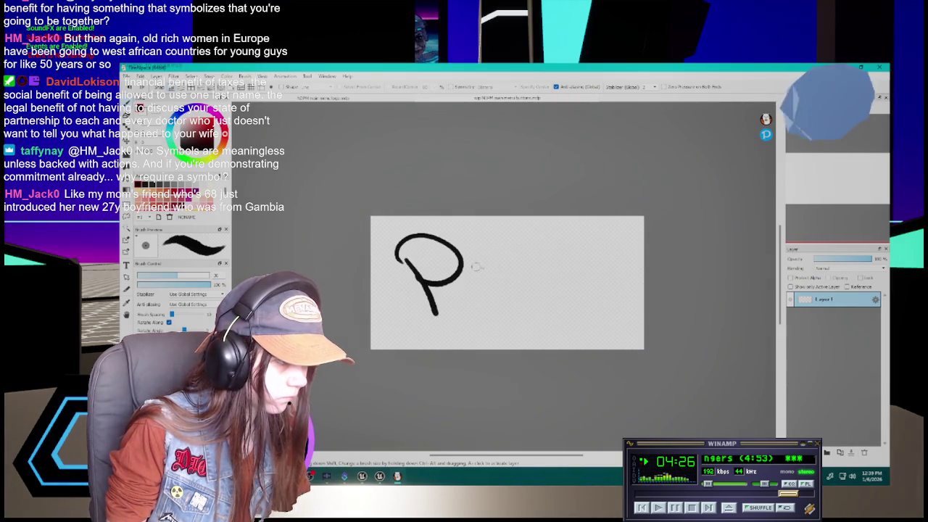
{"action": "left_click_drag", "start_coordinate": [468, 233], "coordinate": [476, 299]}
{"action": "mouse_move", "coordinate": [517, 269]}
{"action": "left_mouse_down"}
{"action": "mouse_move", "coordinate": [505, 275]}
{"action": "mouse_move", "coordinate": [542, 302]}
{"action": "left_mouse_up"}
{"action": "key", "text": "ctrl+z"}
{"action": "mouse_move", "coordinate": [519, 270]}
{"action": "left_mouse_down"}
{"action": "mouse_move", "coordinate": [544, 301]}
{"action": "mouse_move", "coordinate": [501, 290]}
{"action": "mouse_move", "coordinate": [600, 289]}
{"action": "mouse_move", "coordinate": [564, 324]}
{"action": "left_mouse_up"}
{"action": "key", "text": "ctrl+z"}
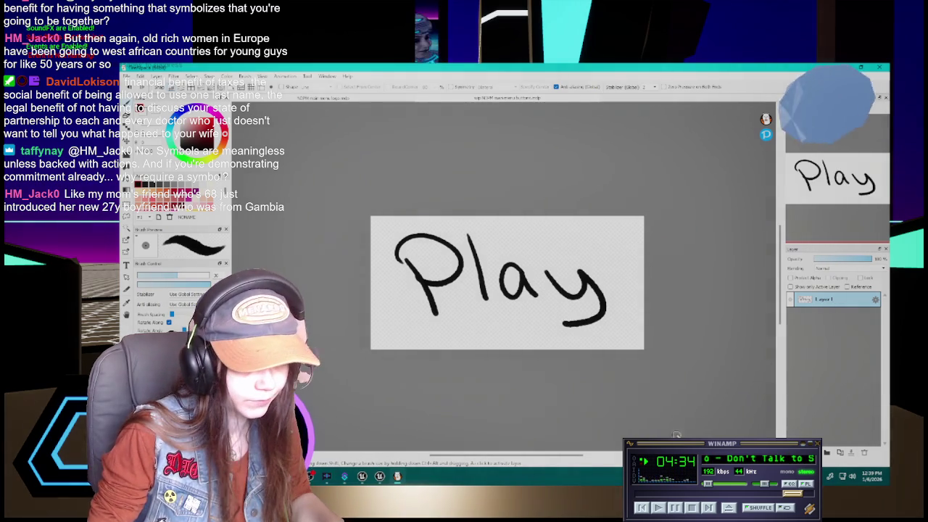
{"action": "double_click", "coordinate": [826, 300]}
{"action": "key", "text": "BackSpace"}
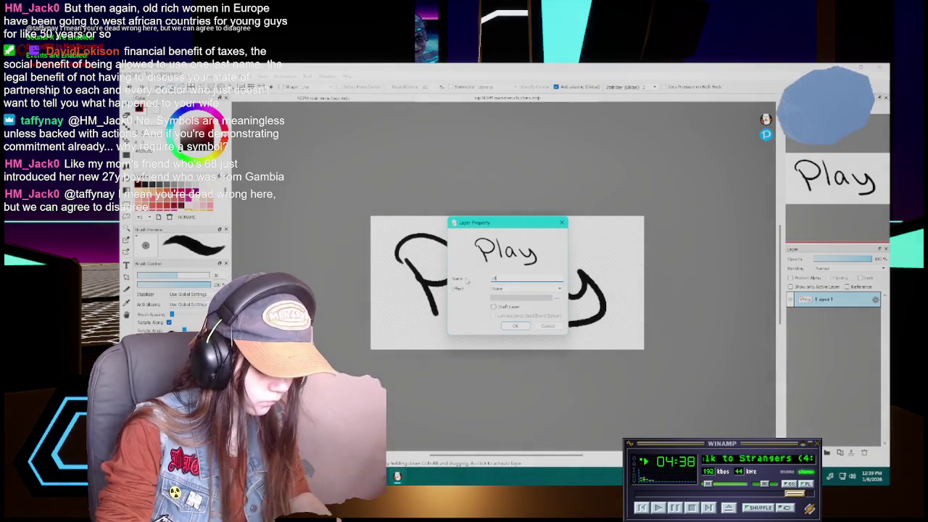
Name the lettering layer 'Play' and add a new layer below it.
{"action": "type", "text": "Play"}
{"action": "key", "text": "Return"}
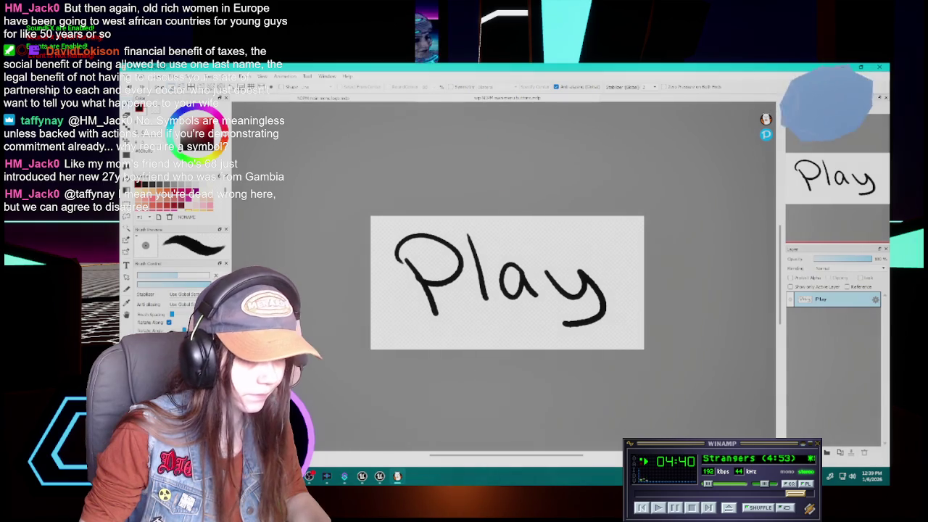
{"action": "key", "text": "ctrl+shift+n"}
{"action": "left_click_drag", "start_coordinate": [826, 302], "coordinate": [826, 322]}
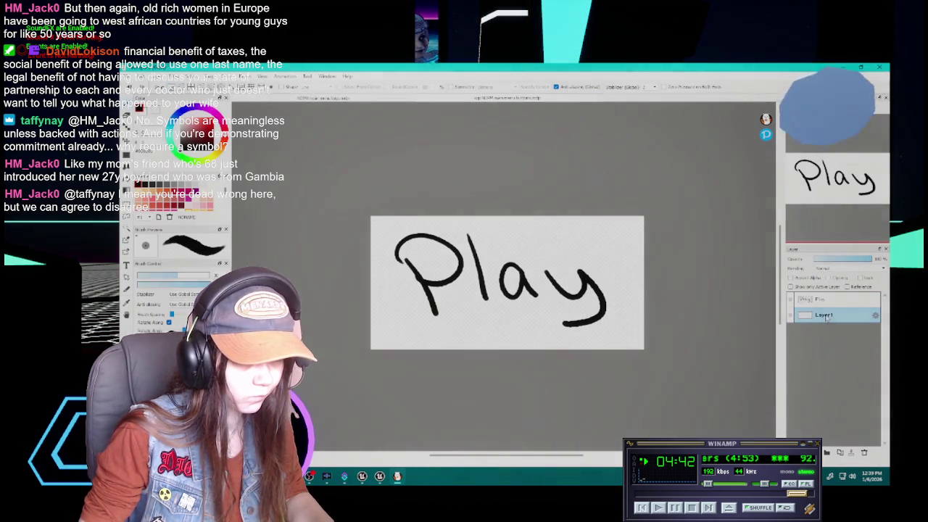
Rename the new layer 'Options', then glance at Unreal and return.
{"action": "double_click", "coordinate": [825, 316]}
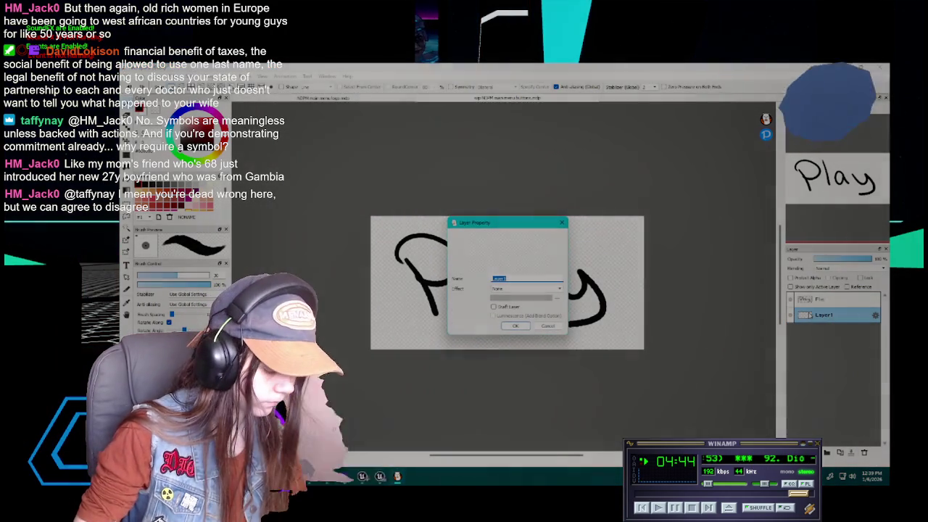
{"action": "type", "text": "Options"}
{"action": "key", "text": "Return"}
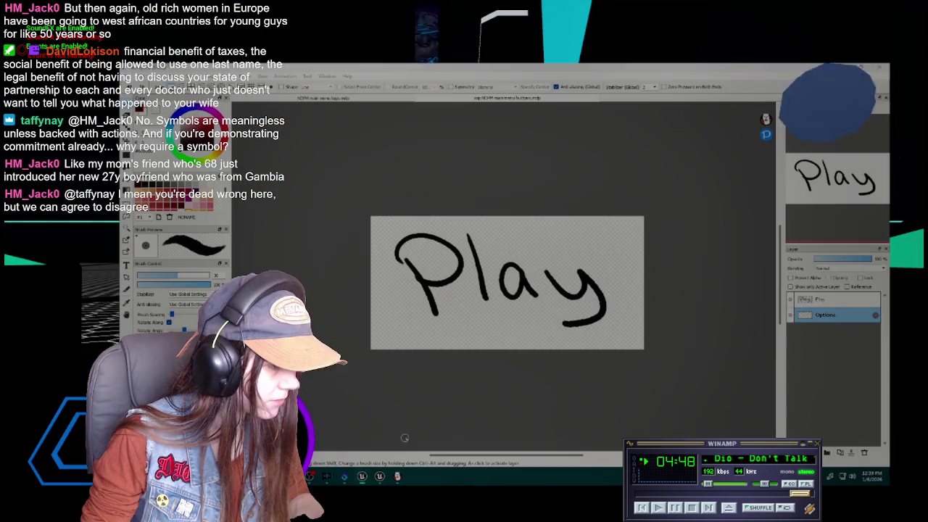
{"action": "left_click", "coordinate": [379, 476]}
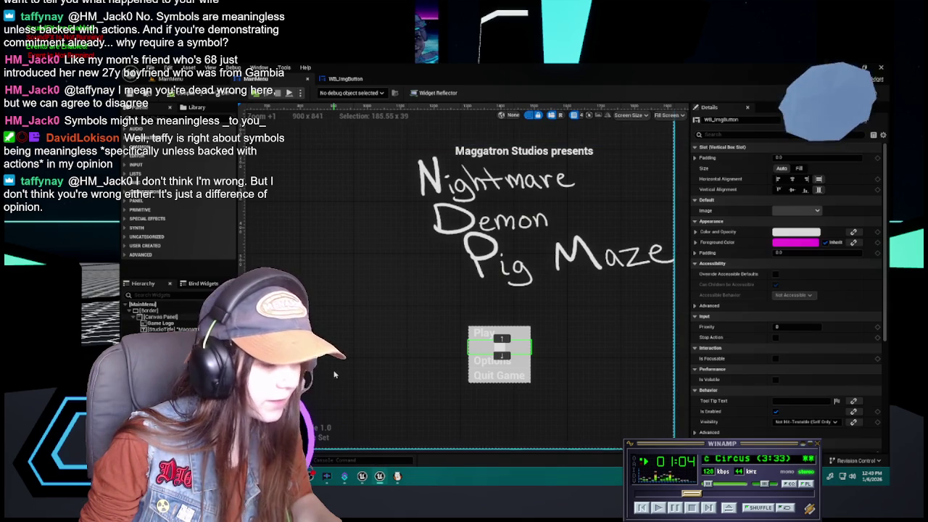
{"action": "left_click", "coordinate": [398, 478]}
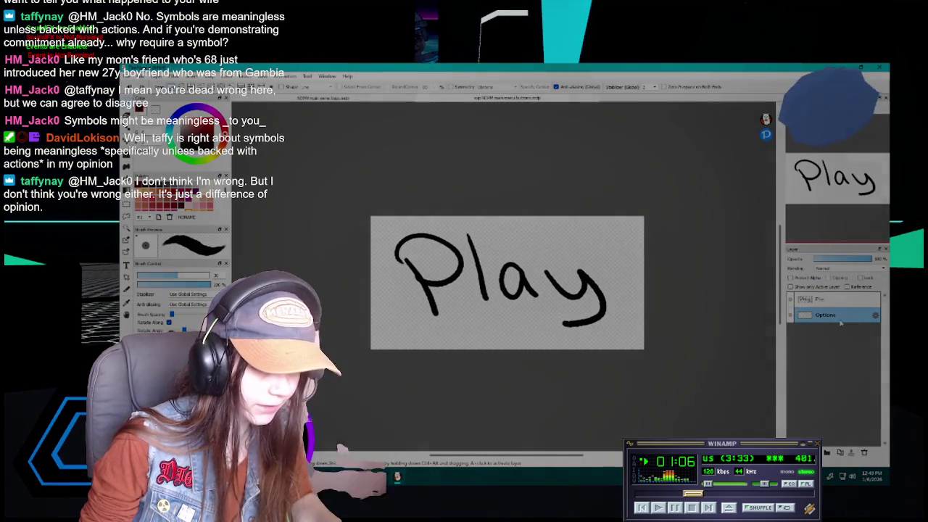
Add a layer named 'Quit', hide the Play layer and select Options.
{"action": "left_click", "coordinate": [379, 476]}
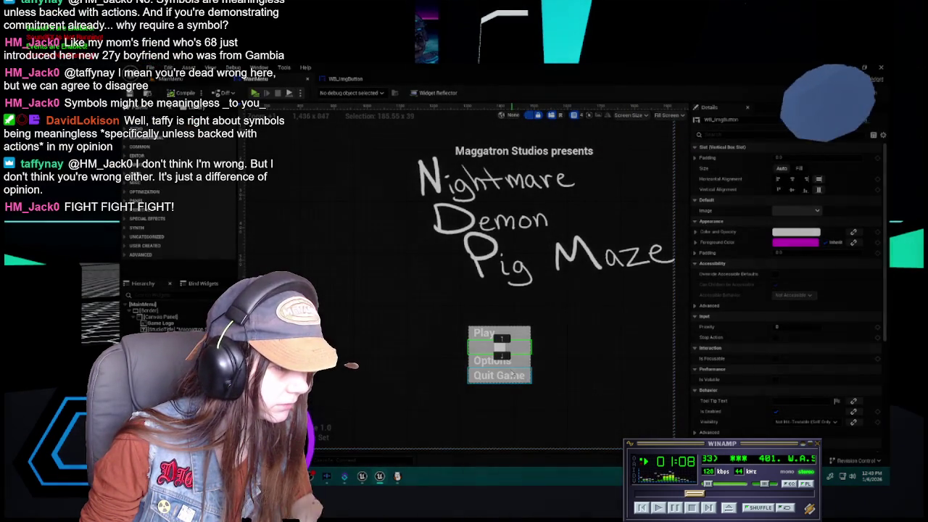
{"action": "left_click", "coordinate": [397, 479]}
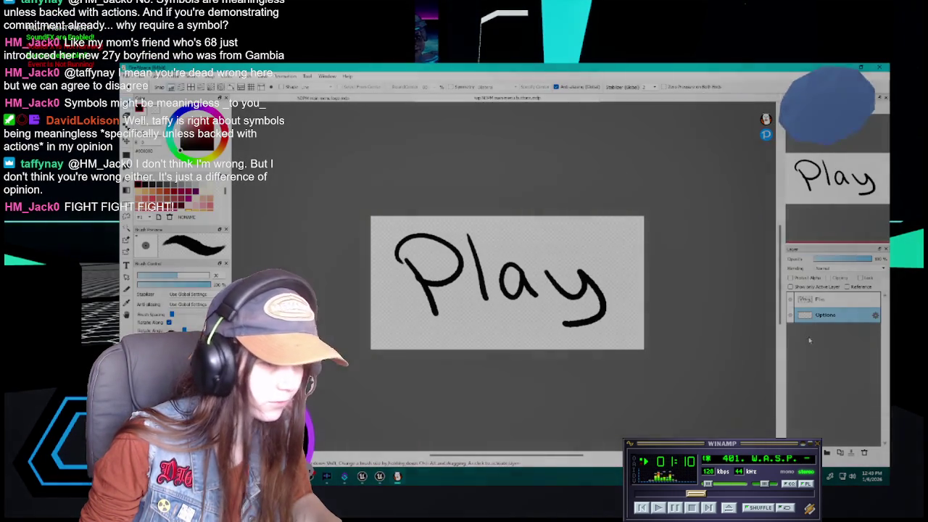
{"action": "key", "text": "ctrl+shift+n"}
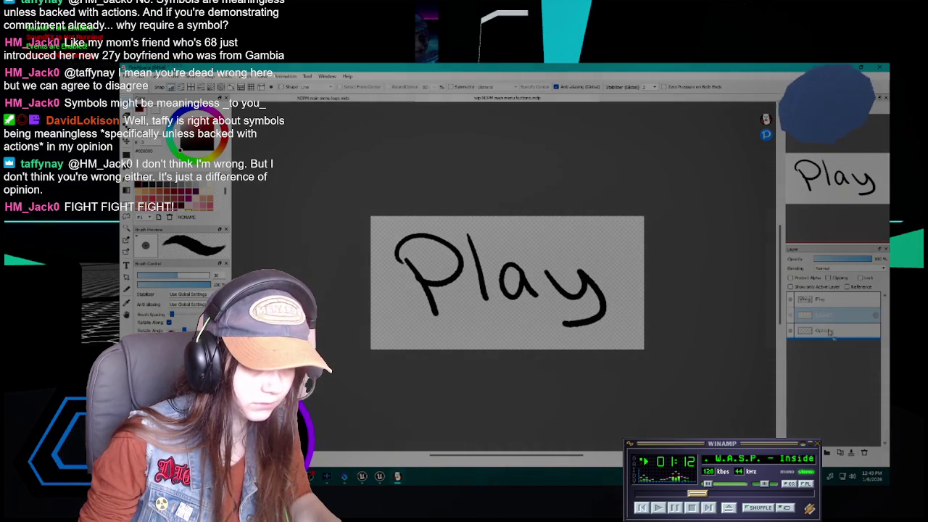
{"action": "double_click", "coordinate": [826, 331]}
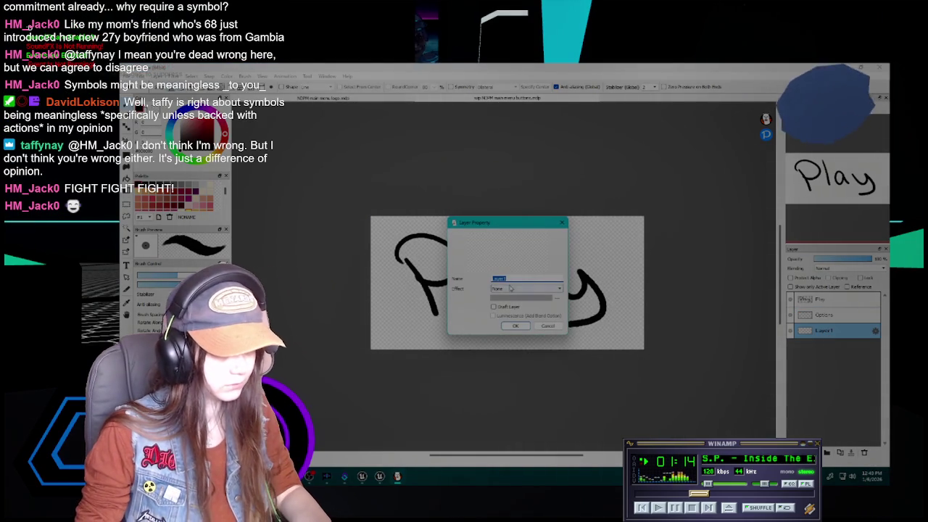
{"action": "type", "text": "Quit"}
{"action": "key", "text": "Return"}
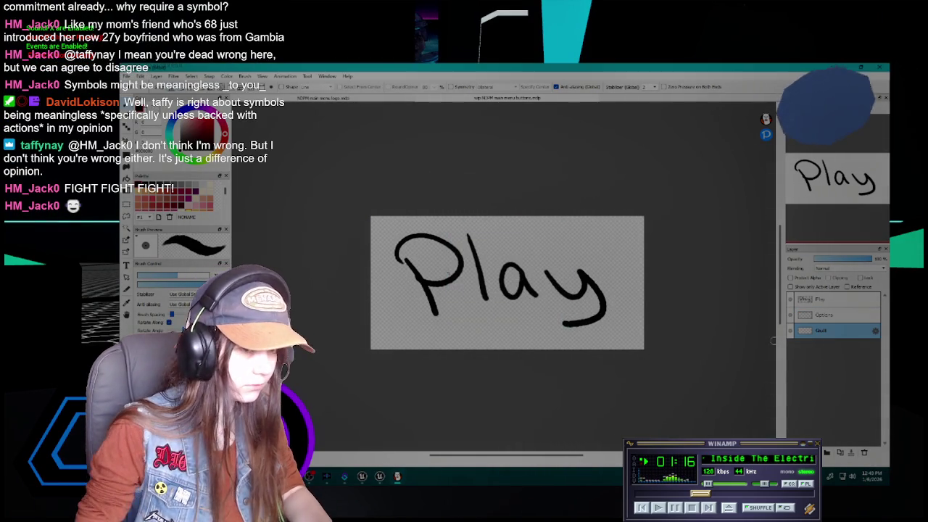
{"action": "left_click", "coordinate": [824, 313]}
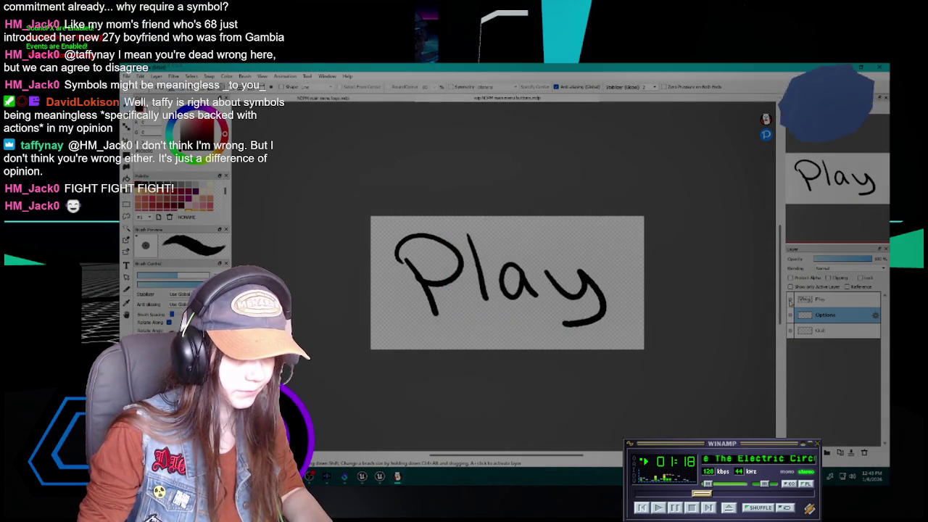
{"action": "left_click", "coordinate": [790, 301]}
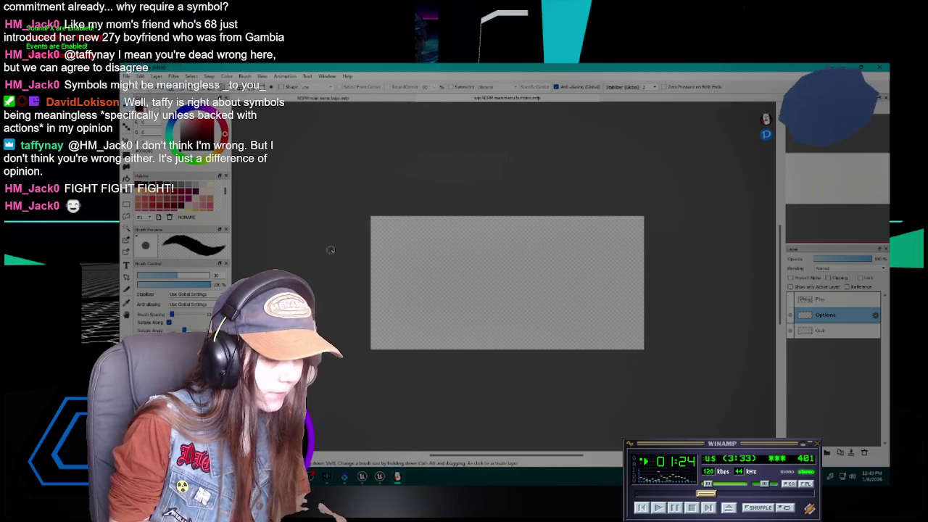
Hand-letter 'Options' on the Options layer, then select Quit and hide Options.
{"action": "mouse_move", "coordinate": [417, 248]}
{"action": "left_mouse_down"}
{"action": "mouse_move", "coordinate": [409, 281]}
{"action": "mouse_move", "coordinate": [427, 253]}
{"action": "mouse_move", "coordinate": [472, 304]}
{"action": "mouse_move", "coordinate": [478, 283]}
{"action": "mouse_move", "coordinate": [483, 321]}
{"action": "left_mouse_up"}
{"action": "key", "text": "ctrl+z"}
{"action": "left_click_drag", "start_coordinate": [454, 275], "coordinate": [464, 296]}
{"action": "mouse_move", "coordinate": [474, 246]}
{"action": "left_mouse_down"}
{"action": "mouse_move", "coordinate": [505, 294]}
{"action": "mouse_move", "coordinate": [515, 272]}
{"action": "mouse_move", "coordinate": [535, 296]}
{"action": "mouse_move", "coordinate": [555, 277]}
{"action": "mouse_move", "coordinate": [590, 279]}
{"action": "mouse_move", "coordinate": [599, 297]}
{"action": "left_mouse_up"}
{"action": "left_click", "coordinate": [520, 260]}
{"action": "left_click_drag", "start_coordinate": [630, 267], "coordinate": [608, 292]}
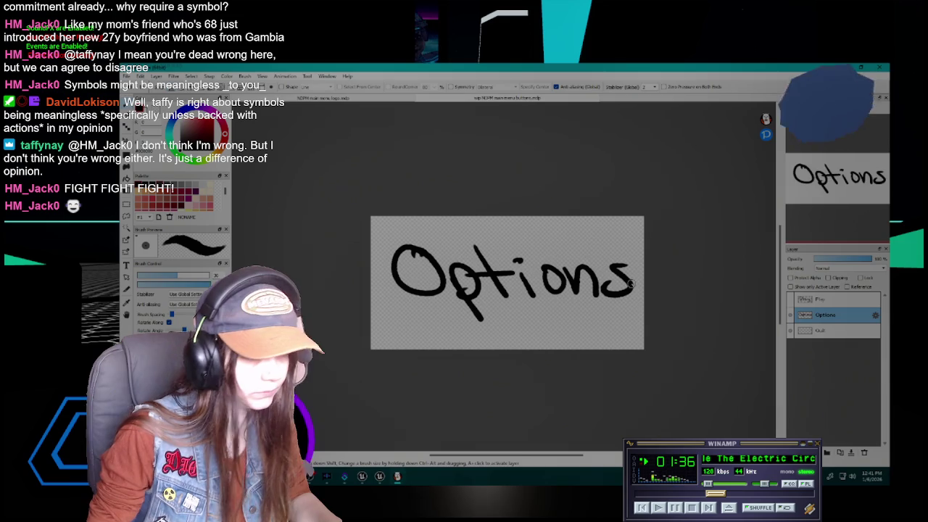
{"action": "left_click", "coordinate": [847, 333]}
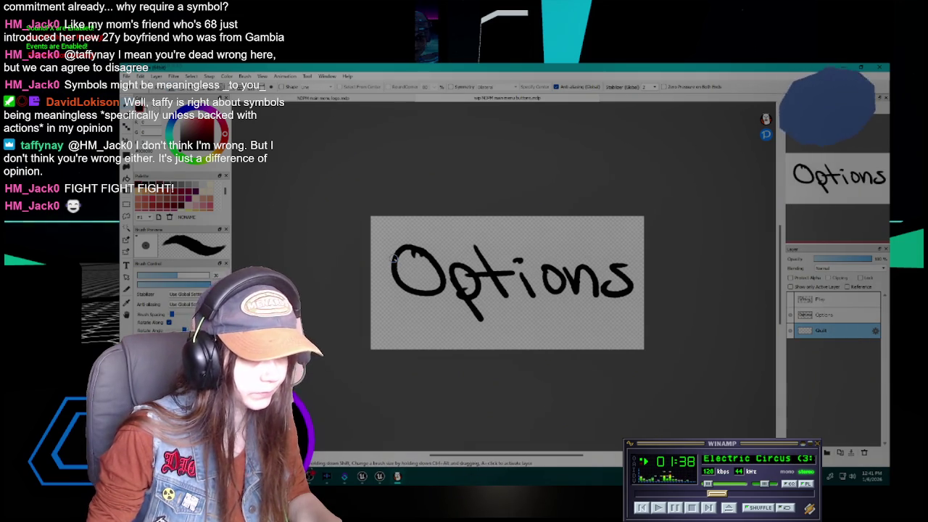
{"action": "left_click", "coordinate": [790, 315]}
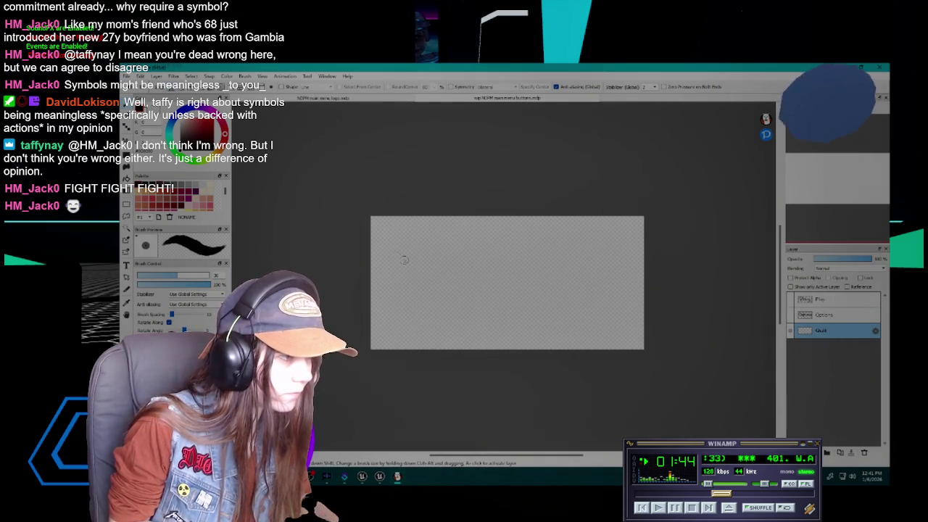
Draw 'Quit' on the Quit layer, undoing several attempts at the Q.
{"action": "left_click_drag", "start_coordinate": [437, 245], "coordinate": [473, 290]}
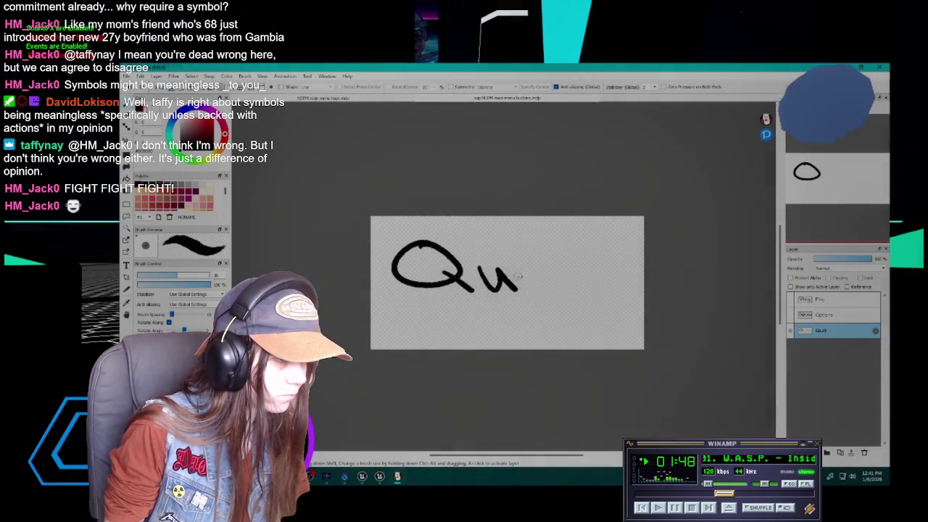
{"action": "key", "text": "ctrl+z"}
{"action": "key", "text": "ctrl+z"}
{"action": "mouse_move", "coordinate": [418, 249]}
{"action": "left_mouse_down"}
{"action": "mouse_move", "coordinate": [414, 286]}
{"action": "mouse_move", "coordinate": [433, 255]}
{"action": "left_mouse_up"}
{"action": "key", "text": "ctrl+z"}
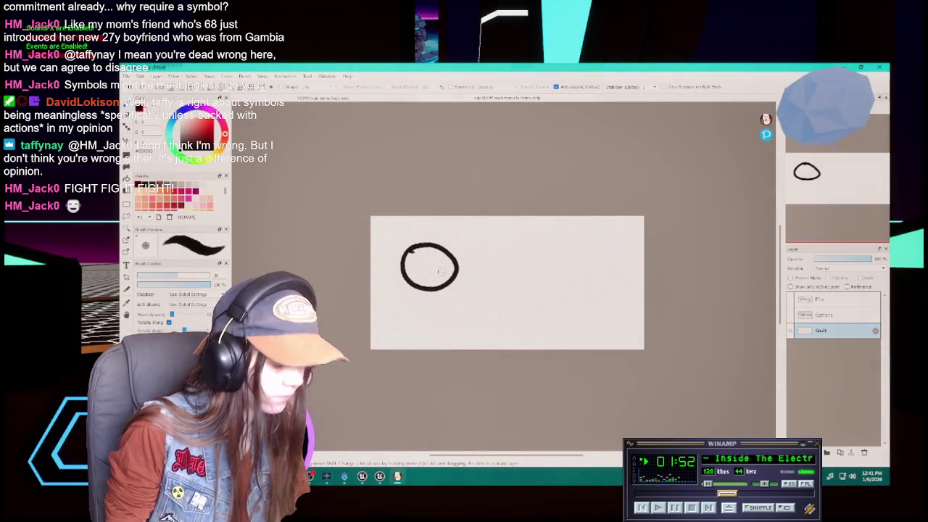
{"action": "key", "text": "ctrl+z"}
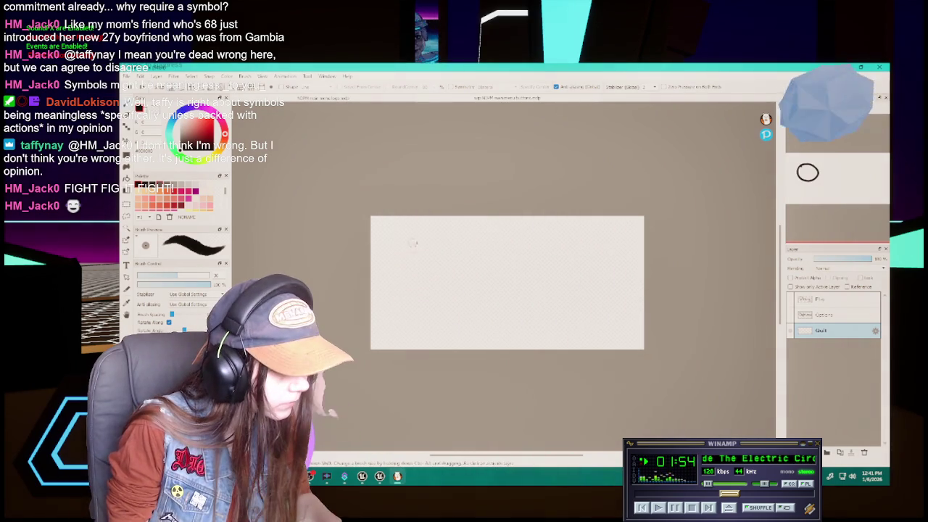
{"action": "mouse_move", "coordinate": [421, 240]}
{"action": "left_mouse_down"}
{"action": "mouse_move", "coordinate": [437, 288]}
{"action": "mouse_move", "coordinate": [432, 243]}
{"action": "mouse_move", "coordinate": [455, 287]}
{"action": "mouse_move", "coordinate": [487, 263]}
{"action": "mouse_move", "coordinate": [500, 287]}
{"action": "left_mouse_up"}
{"action": "key", "text": "ctrl+z"}
{"action": "mouse_move", "coordinate": [534, 241]}
{"action": "left_mouse_down"}
{"action": "mouse_move", "coordinate": [554, 289]}
{"action": "mouse_move", "coordinate": [569, 265]}
{"action": "left_mouse_up"}
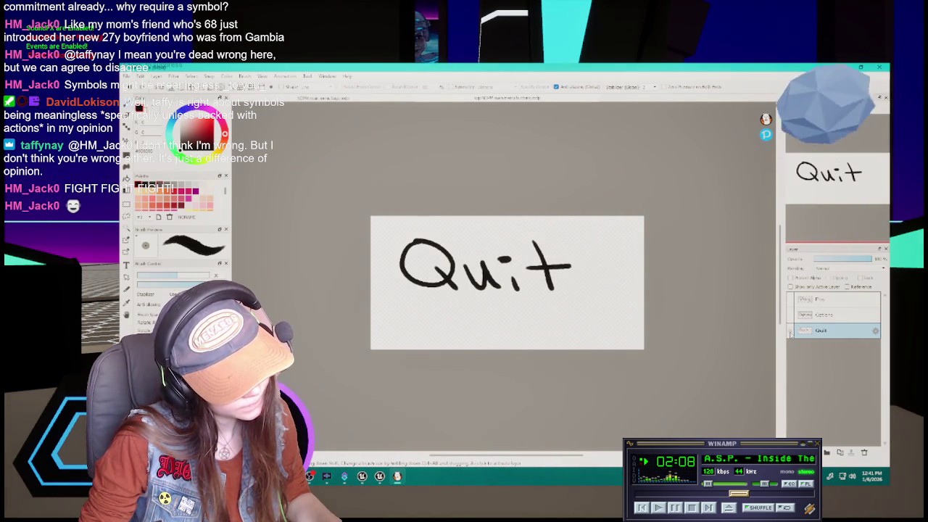
Toggle the Play, Options and Quit layers to compare each word, leaving Quit hidden.
{"action": "left_click", "coordinate": [795, 317]}
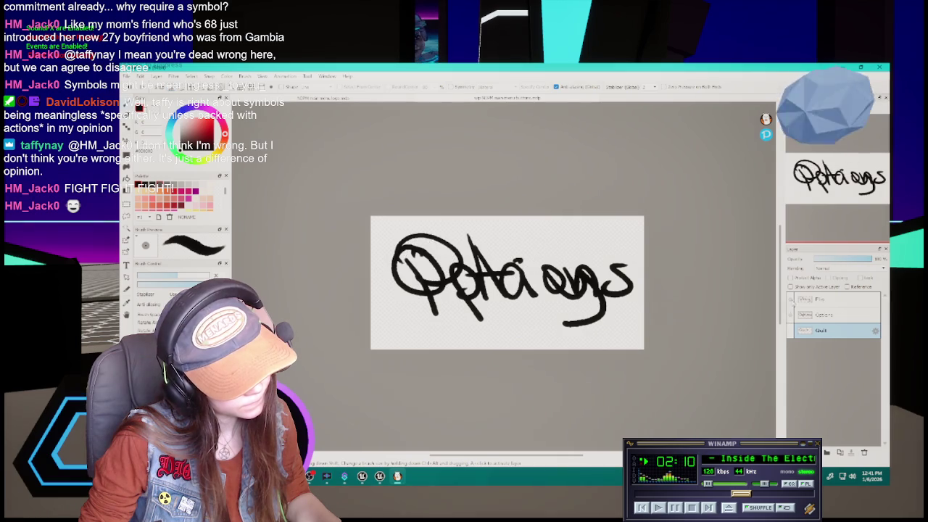
{"action": "left_click", "coordinate": [789, 332]}
{"action": "left_click", "coordinate": [790, 315]}
{"action": "left_click", "coordinate": [790, 301]}
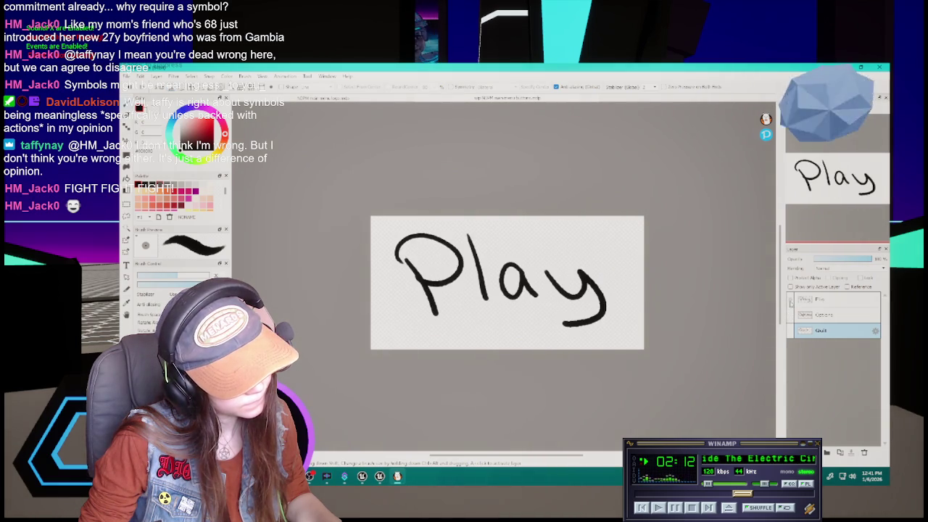
{"action": "left_click", "coordinate": [790, 301]}
{"action": "left_click", "coordinate": [790, 331]}
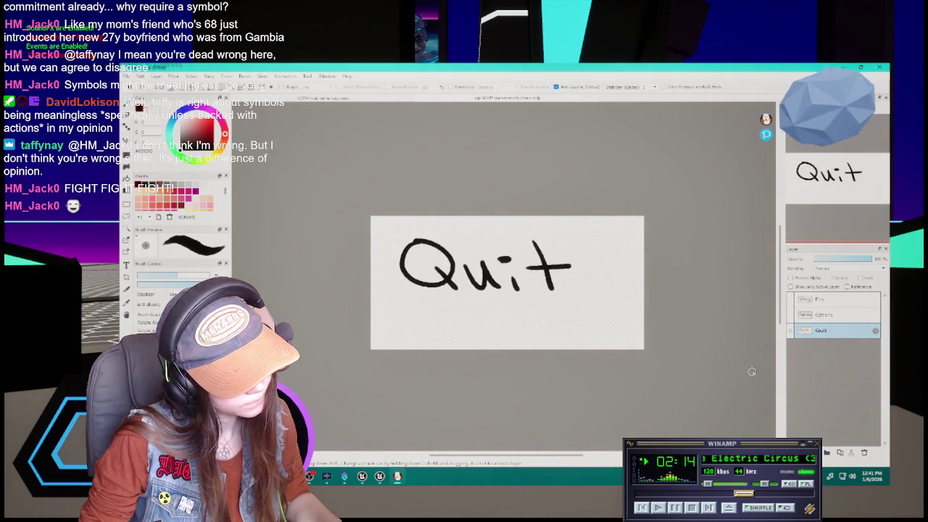
{"action": "left_click", "coordinate": [790, 331]}
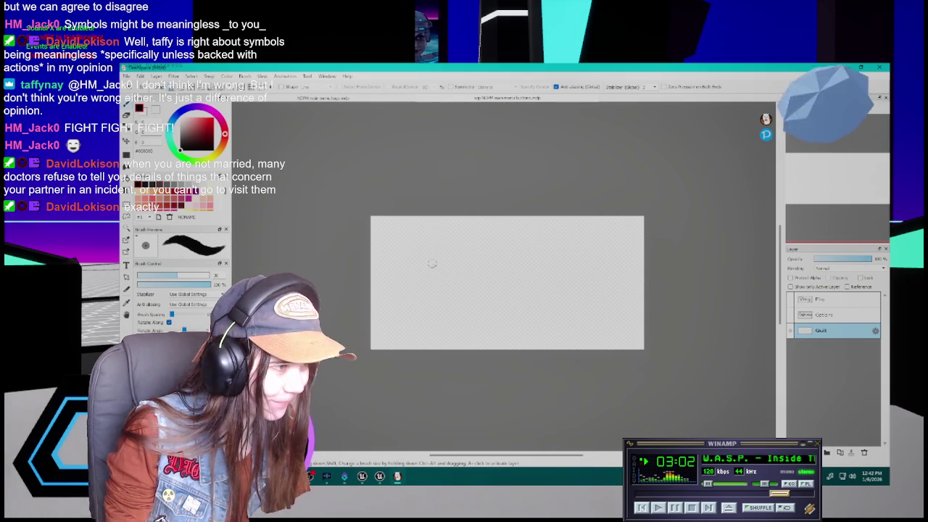
Redraw 'Quit' freehand with Q, u, dotted i and t, then hide the layer.
{"action": "mouse_move", "coordinate": [431, 247]}
{"action": "left_mouse_down"}
{"action": "mouse_move", "coordinate": [432, 264]}
{"action": "mouse_move", "coordinate": [490, 304]}
{"action": "mouse_move", "coordinate": [534, 288]}
{"action": "left_mouse_up"}
{"action": "left_click_drag", "start_coordinate": [541, 279], "coordinate": [551, 297]}
{"action": "left_click", "coordinate": [536, 267]}
{"action": "mouse_move", "coordinate": [564, 247]}
{"action": "left_mouse_down"}
{"action": "mouse_move", "coordinate": [593, 294]}
{"action": "mouse_move", "coordinate": [607, 270]}
{"action": "left_mouse_up"}
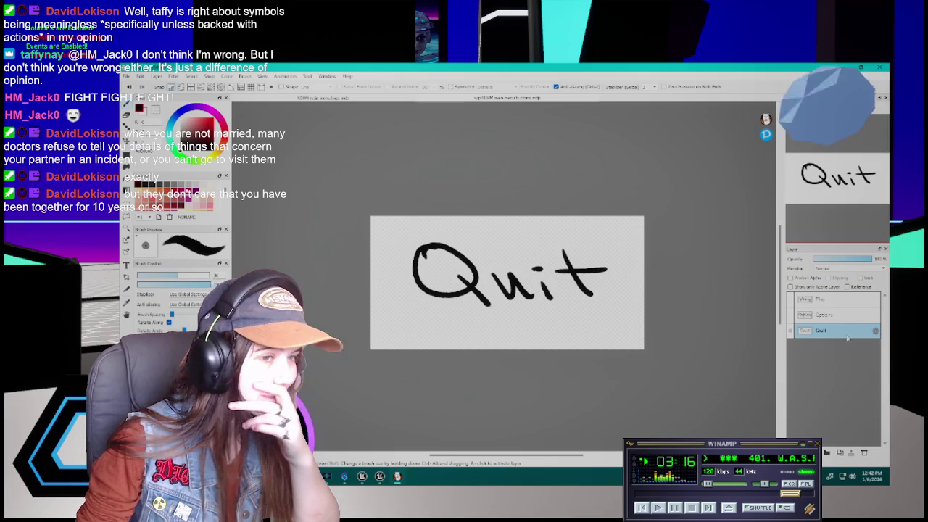
{"action": "left_click", "coordinate": [795, 330]}
Show and select the Play layer and export the image as PNG.
{"action": "left_click", "coordinate": [837, 306]}
{"action": "left_click", "coordinate": [794, 303]}
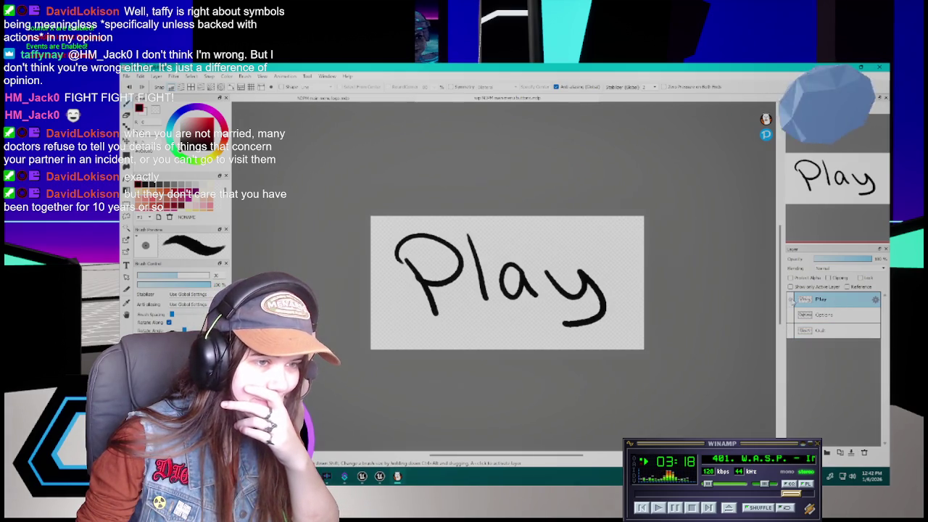
{"action": "left_click", "coordinate": [127, 76]}
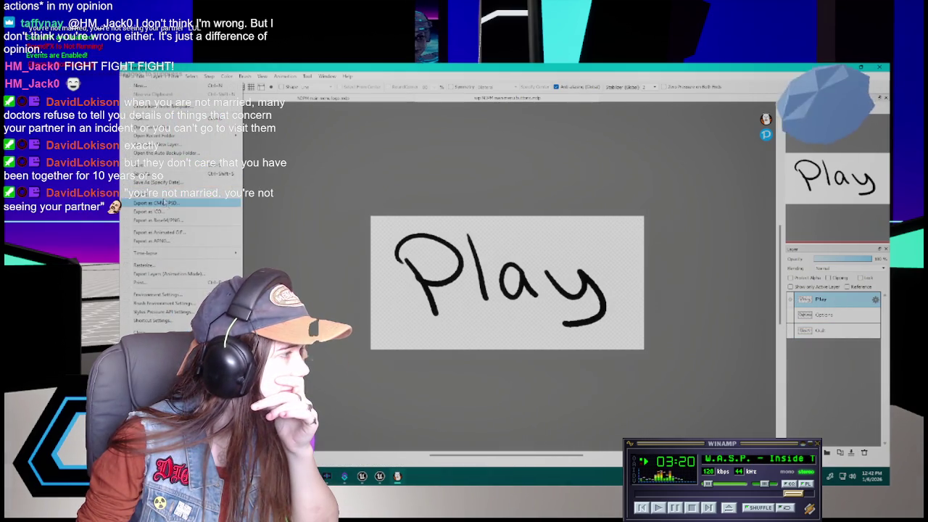
{"action": "left_click", "coordinate": [181, 200]}
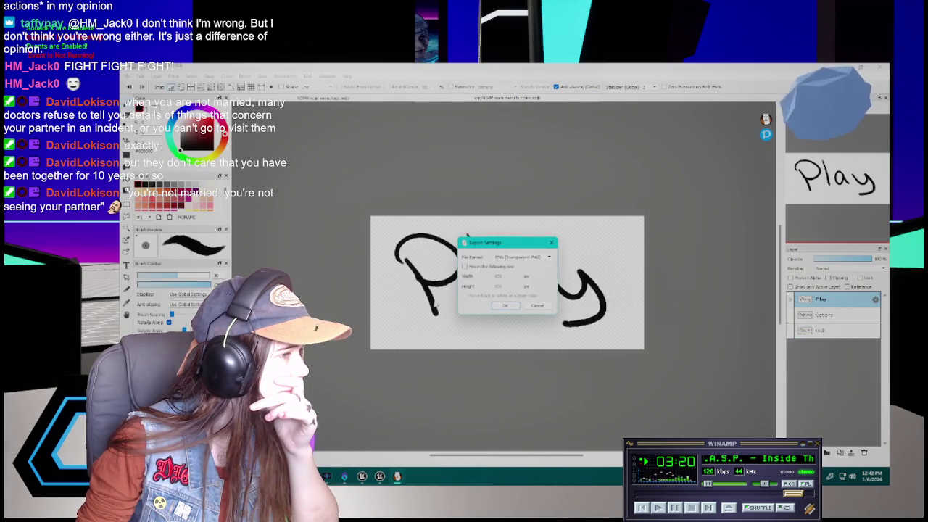
{"action": "left_click", "coordinate": [508, 306]}
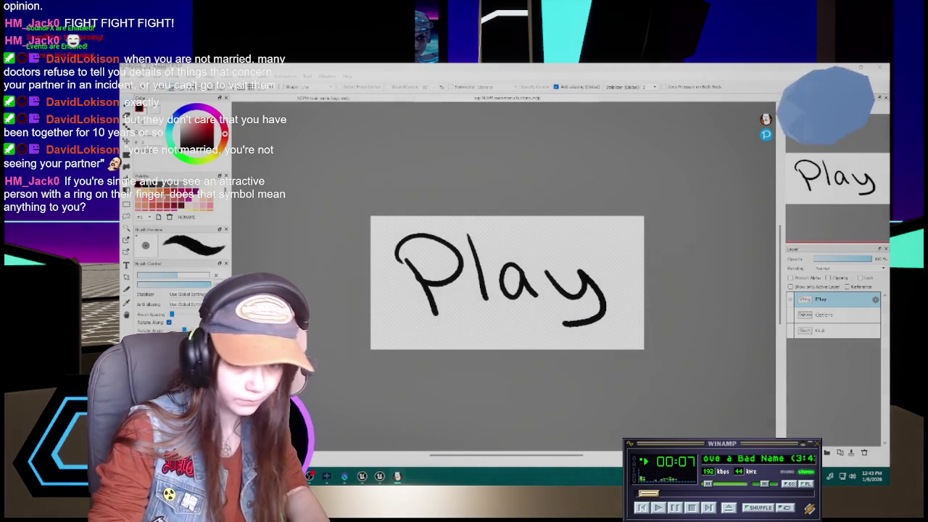
Hide Play, show and select Options, and export that image as PNG.
{"action": "left_click", "coordinate": [796, 301]}
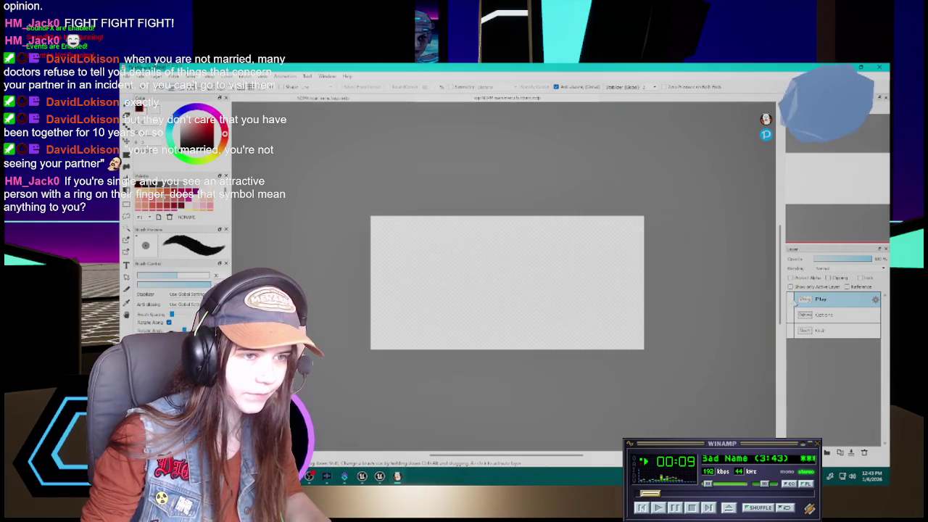
{"action": "left_click", "coordinate": [795, 316]}
{"action": "left_click", "coordinate": [811, 316]}
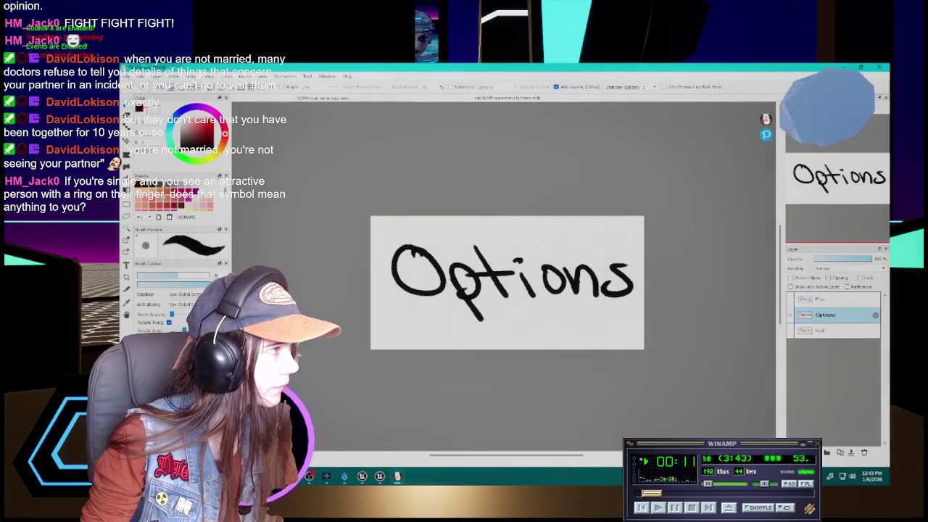
{"action": "left_click", "coordinate": [130, 77]}
{"action": "left_click", "coordinate": [167, 211]}
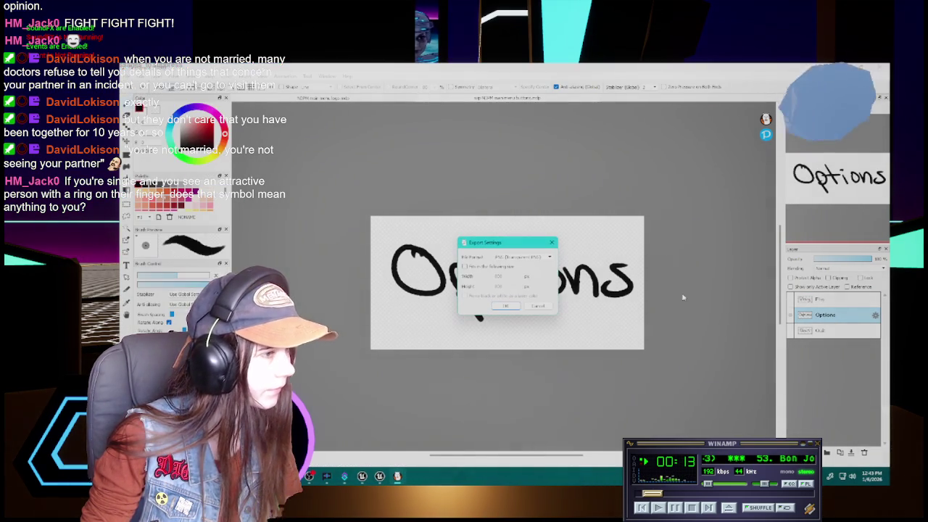
{"action": "left_click", "coordinate": [505, 305]}
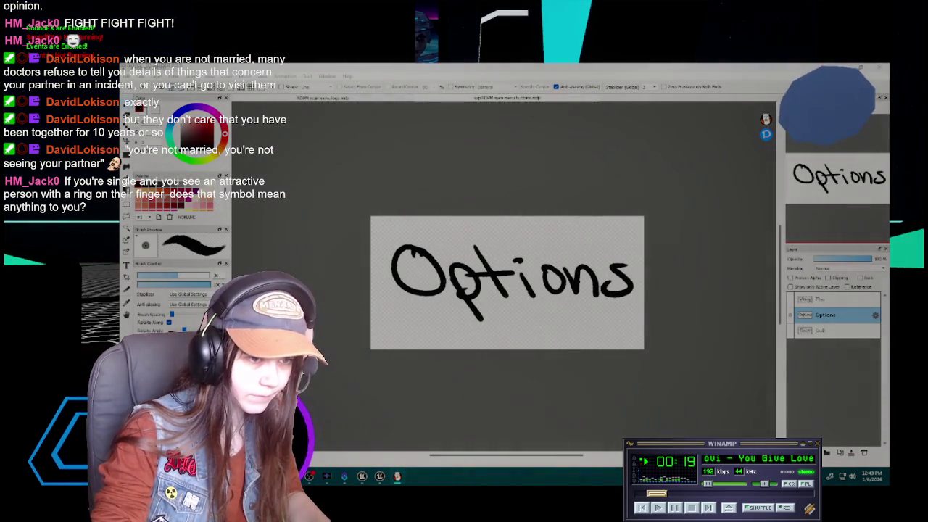
Hide Options, select the Quit layer, and export the Quit image as PNG.
{"action": "left_click", "coordinate": [762, 328]}
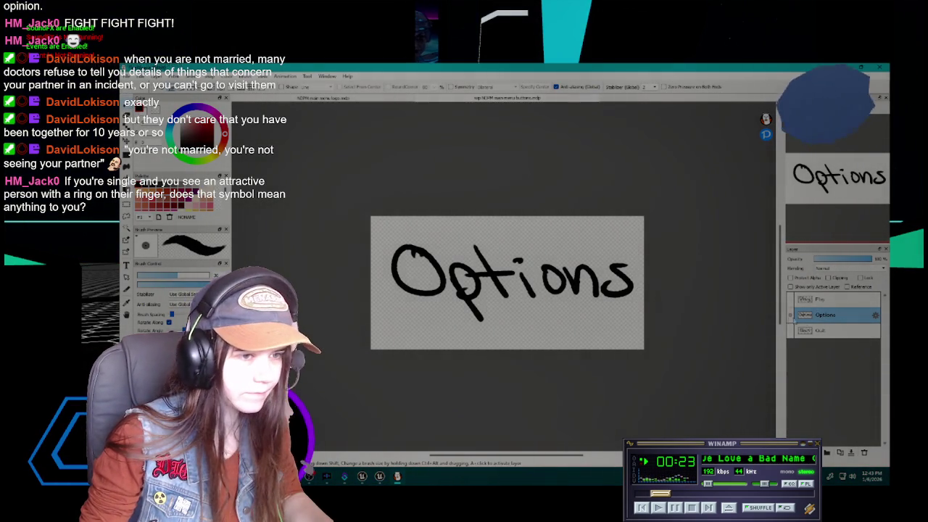
{"action": "left_click", "coordinate": [790, 315]}
{"action": "left_click", "coordinate": [804, 331]}
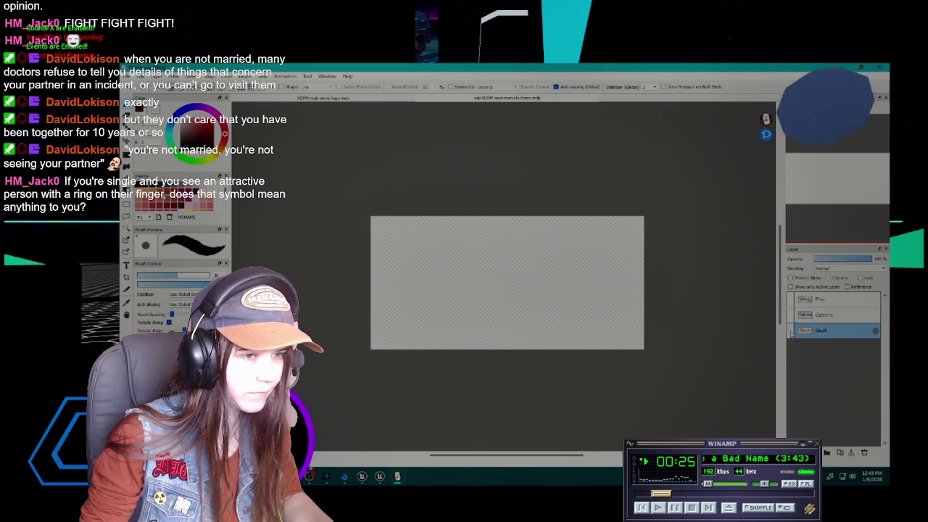
{"action": "left_click", "coordinate": [173, 76]}
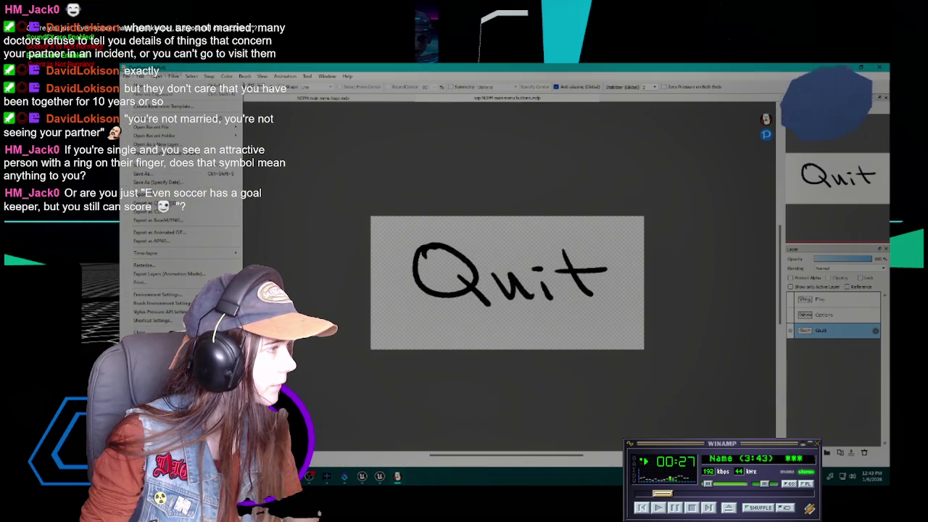
{"action": "left_click", "coordinate": [160, 194]}
{"action": "key", "text": "Return"}
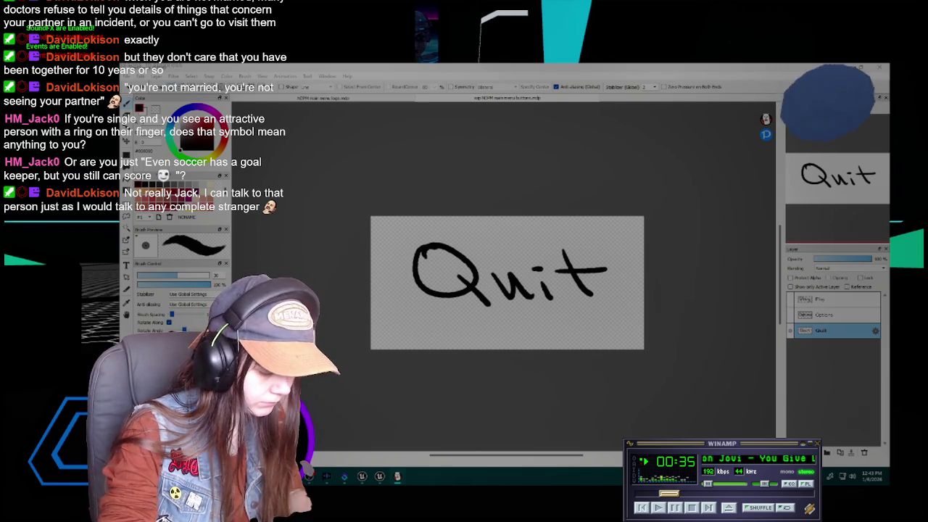
{"action": "key", "text": "alt+Tab"}
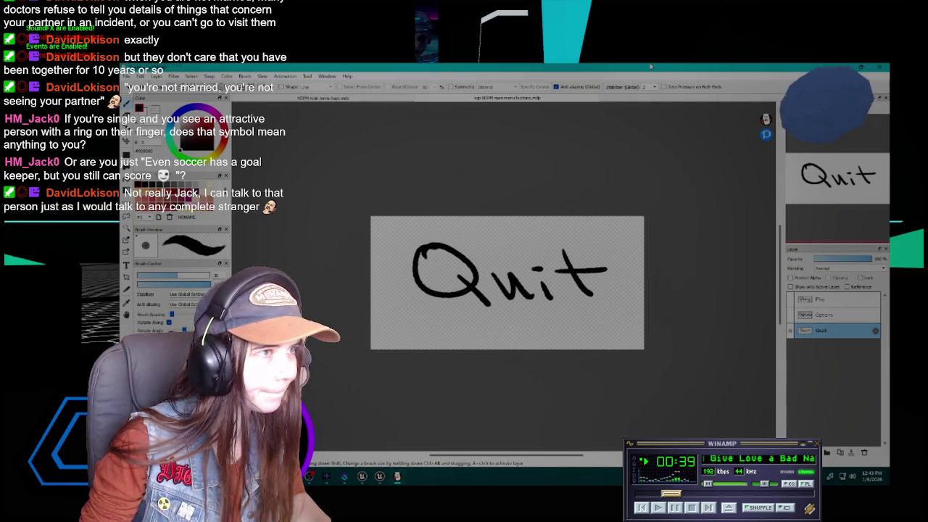
Open the Content > UI > Textures folder in Unreal's Content Drawer, then return to FireAlpaca.
{"action": "mouse_move", "coordinate": [370, 476]}
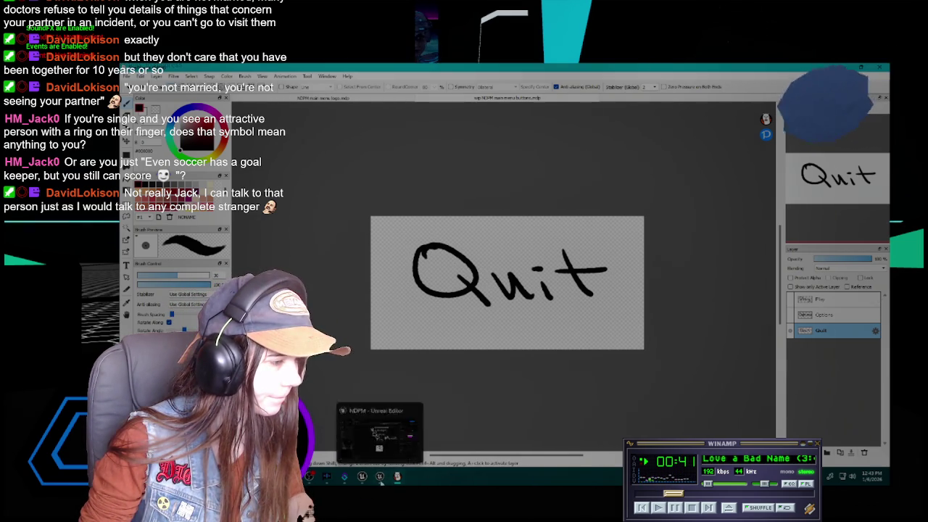
{"action": "left_click", "coordinate": [372, 426]}
{"action": "key", "text": "ctrl+space"}
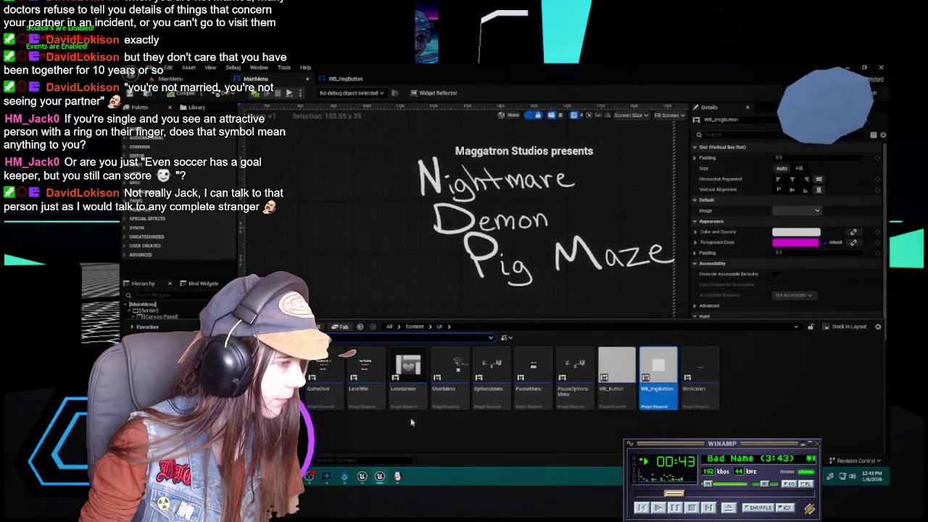
{"action": "double_click", "coordinate": [276, 373]}
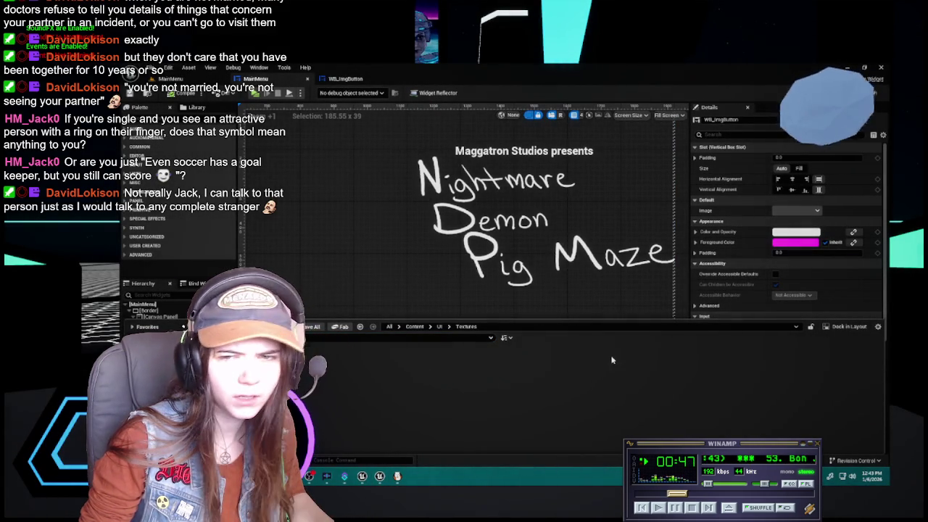
{"action": "left_click", "coordinate": [397, 475]}
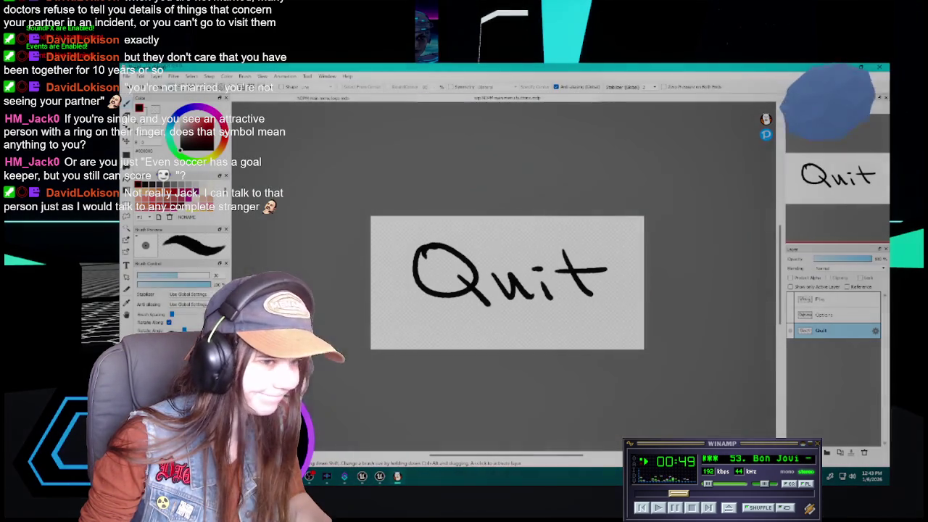
Add three new layers, placing them above Play and Options, and select the one above Play.
{"action": "key", "text": "ctrl+shift+n"}
{"action": "key", "text": "ctrl+shift+n"}
{"action": "key", "text": "ctrl+shift+n"}
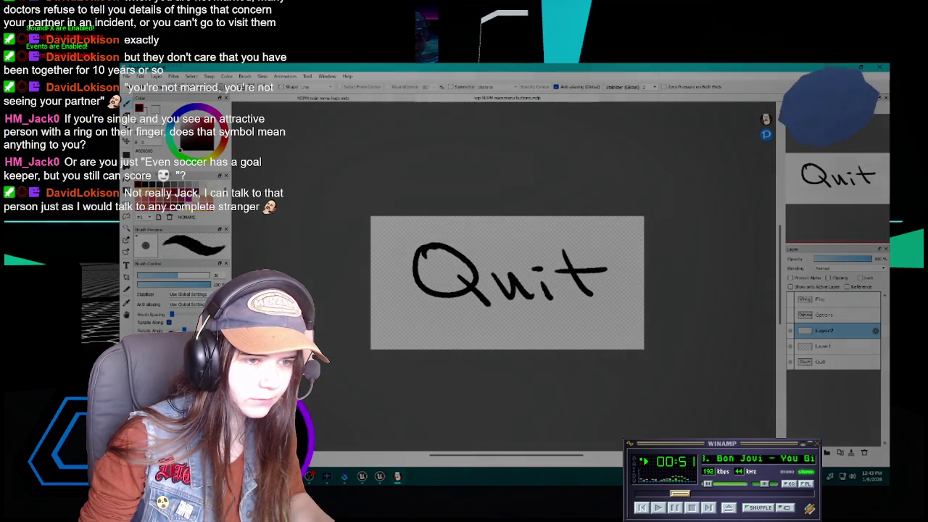
{"action": "mouse_move", "coordinate": [843, 338]}
{"action": "left_mouse_down"}
{"action": "mouse_move", "coordinate": [834, 298]}
{"action": "mouse_move", "coordinate": [832, 327]}
{"action": "left_mouse_up"}
{"action": "left_click", "coordinate": [829, 363]}
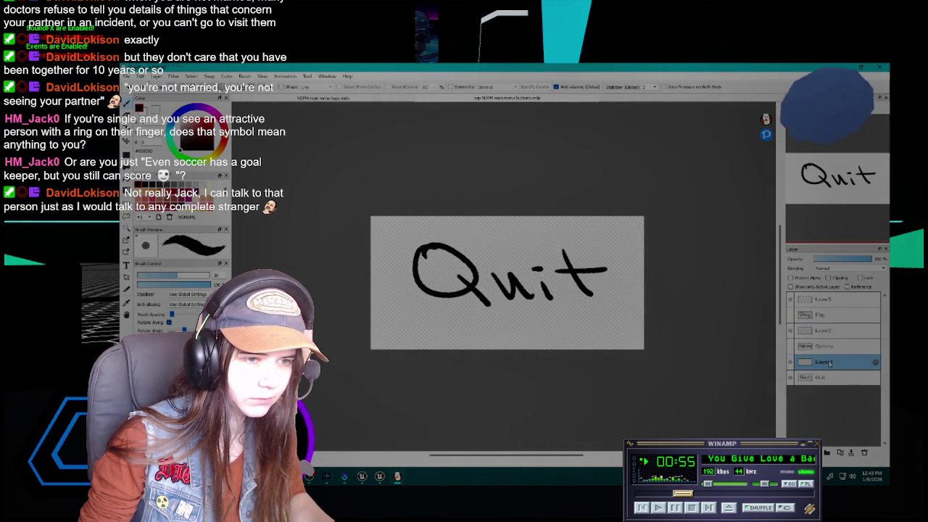
{"action": "left_click", "coordinate": [822, 303]}
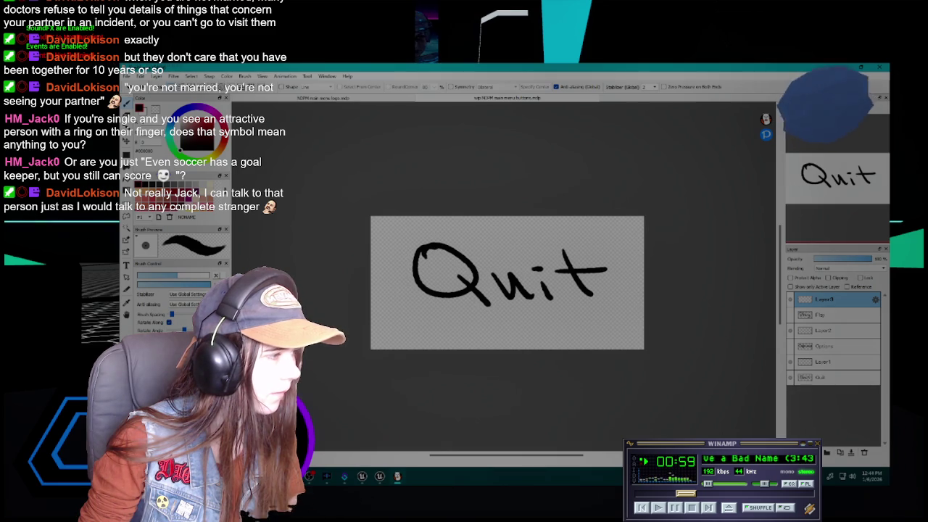
Enlarge the brush, swap to white, and try painting over Quit before undoing.
{"action": "left_click", "coordinate": [203, 276]}
{"action": "left_click", "coordinate": [209, 276]}
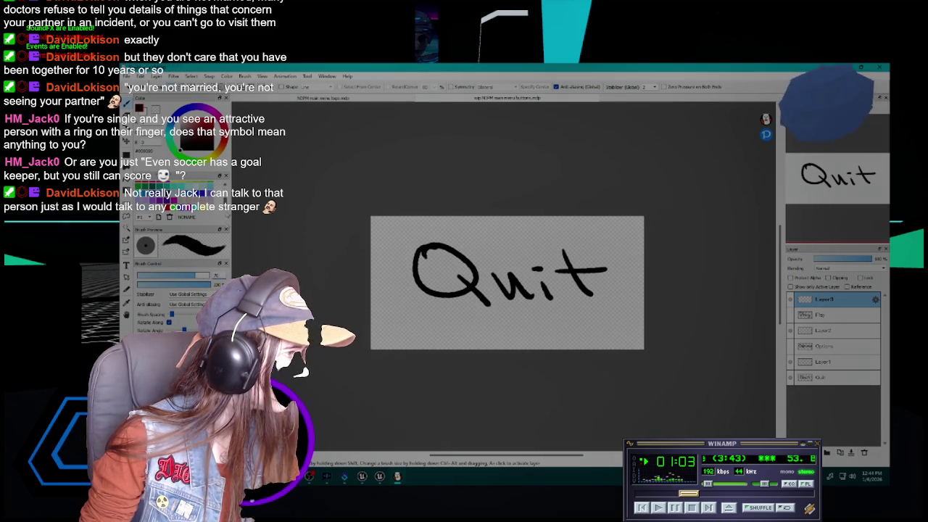
{"action": "key", "text": "x"}
{"action": "mouse_move", "coordinate": [443, 250]}
{"action": "left_mouse_down"}
{"action": "mouse_move", "coordinate": [420, 247]}
{"action": "mouse_move", "coordinate": [414, 282]}
{"action": "mouse_move", "coordinate": [437, 273]}
{"action": "mouse_move", "coordinate": [434, 310]}
{"action": "mouse_move", "coordinate": [485, 311]}
{"action": "mouse_move", "coordinate": [484, 298]}
{"action": "mouse_move", "coordinate": [516, 310]}
{"action": "mouse_move", "coordinate": [569, 261]}
{"action": "mouse_move", "coordinate": [609, 275]}
{"action": "mouse_move", "coordinate": [598, 298]}
{"action": "left_mouse_up"}
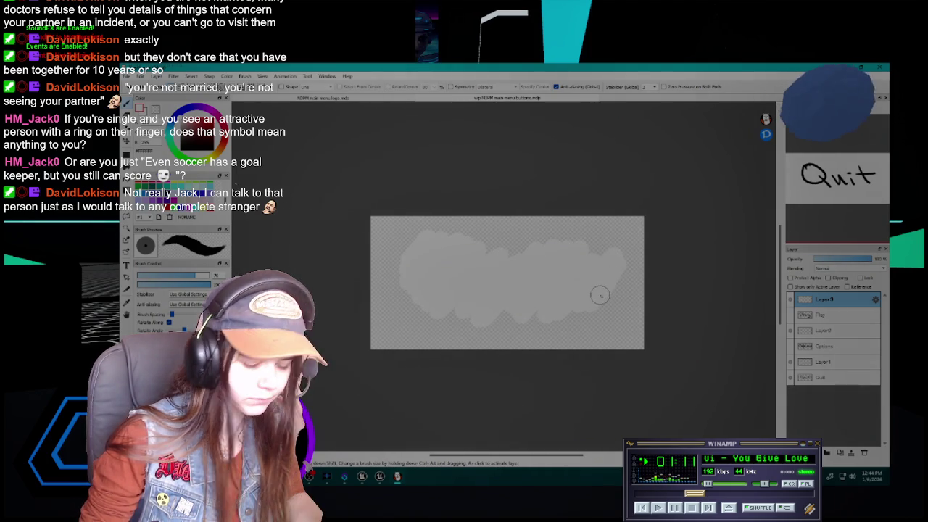
{"action": "key", "text": "ctrl+z"}
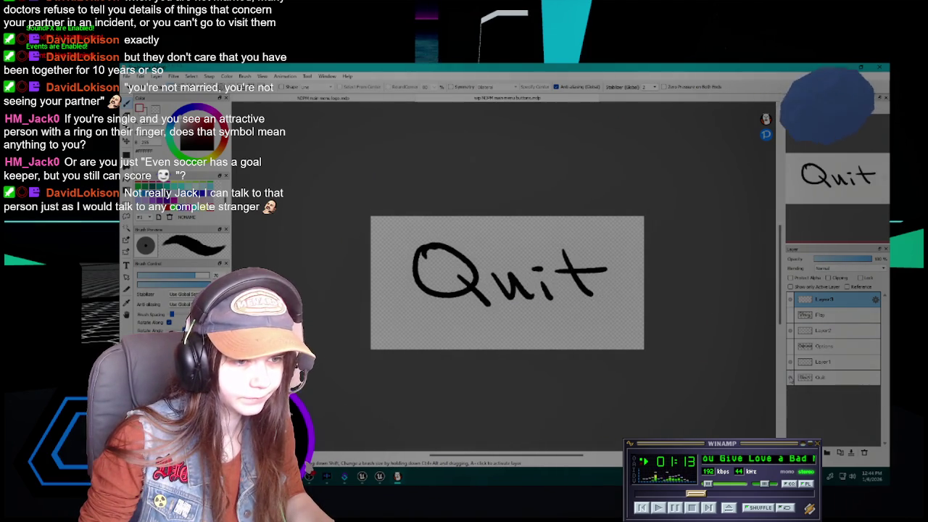
Hide Quit, show Play, and paint white over Play clipped to its lettering.
{"action": "left_click", "coordinate": [791, 362]}
{"action": "left_click", "coordinate": [790, 314]}
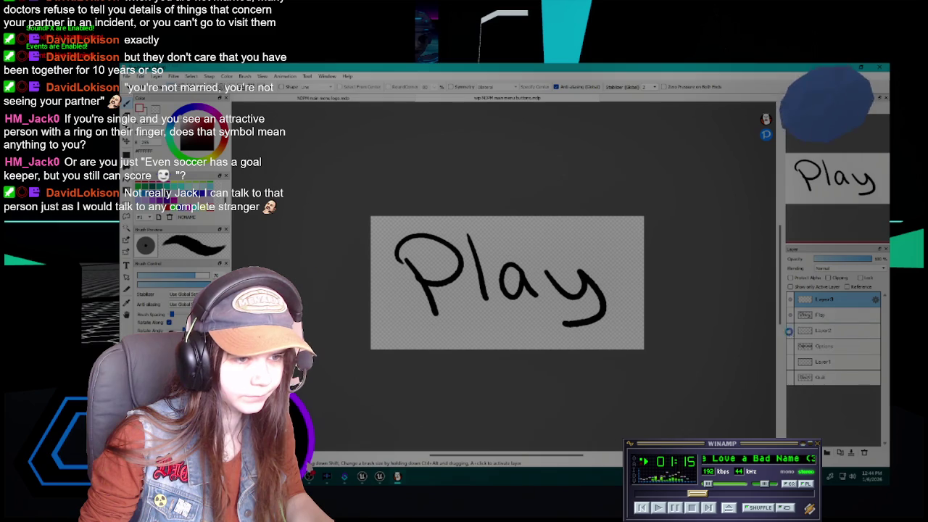
{"action": "mouse_move", "coordinate": [417, 239]}
{"action": "left_mouse_down"}
{"action": "mouse_move", "coordinate": [399, 253]}
{"action": "mouse_move", "coordinate": [420, 242]}
{"action": "mouse_move", "coordinate": [409, 275]}
{"action": "mouse_move", "coordinate": [402, 250]}
{"action": "mouse_move", "coordinate": [417, 261]}
{"action": "mouse_move", "coordinate": [467, 235]}
{"action": "mouse_move", "coordinate": [431, 297]}
{"action": "mouse_move", "coordinate": [474, 279]}
{"action": "mouse_move", "coordinate": [591, 290]}
{"action": "mouse_move", "coordinate": [580, 305]}
{"action": "mouse_move", "coordinate": [595, 315]}
{"action": "left_mouse_up"}
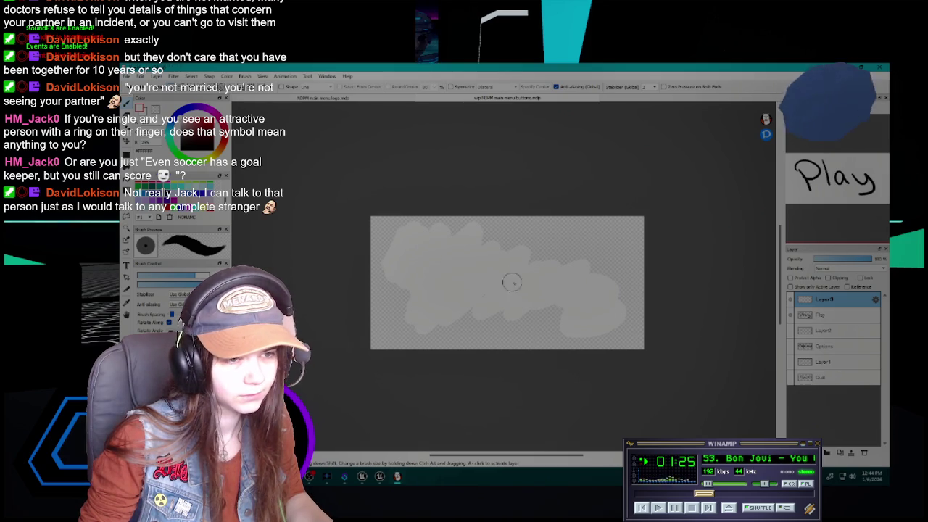
{"action": "left_click", "coordinate": [830, 277]}
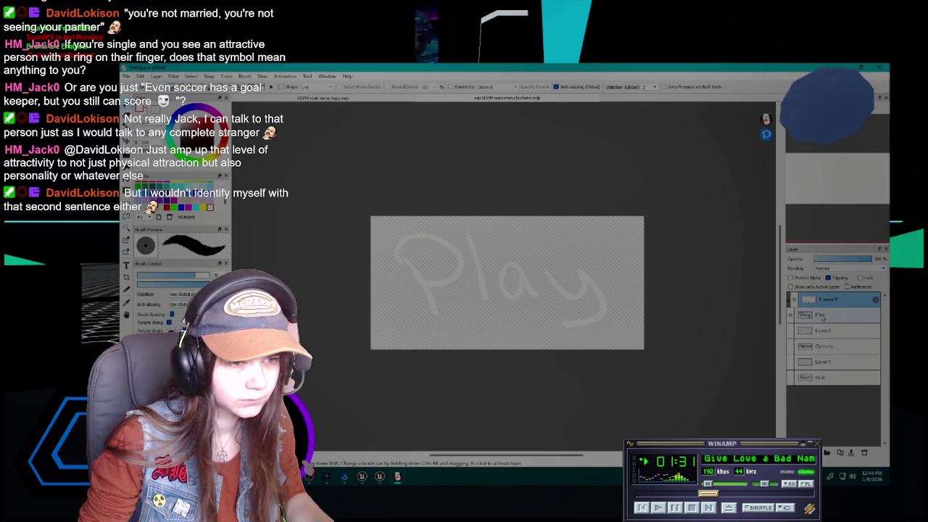
{"action": "left_click", "coordinate": [828, 335]}
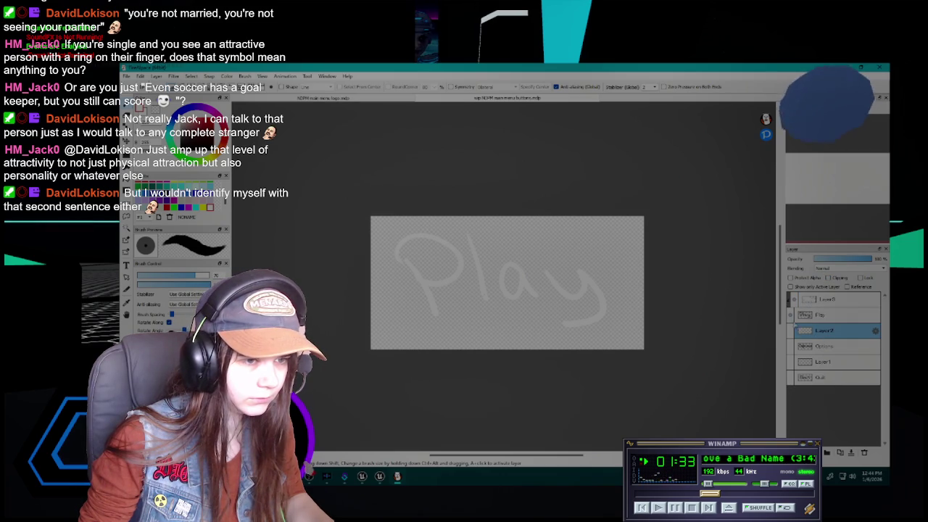
{"action": "left_click", "coordinate": [838, 305]}
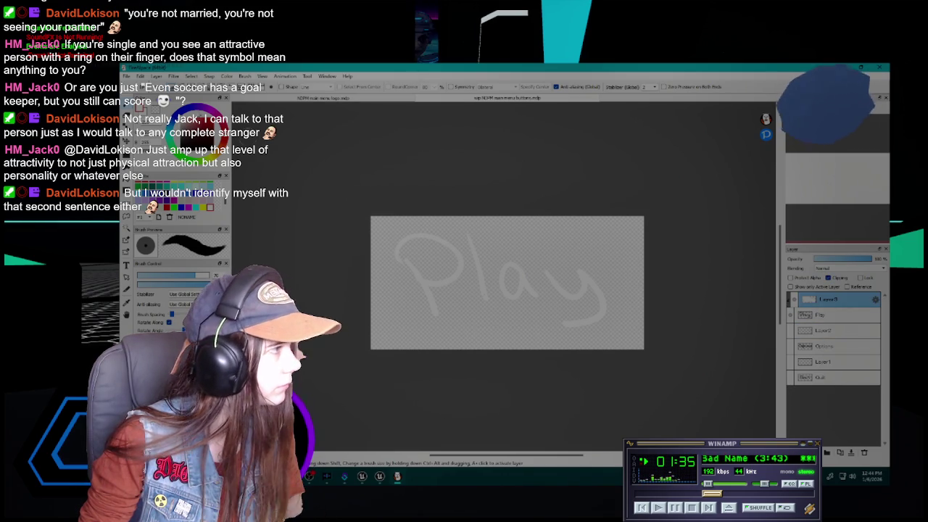
{"action": "left_click", "coordinate": [126, 76]}
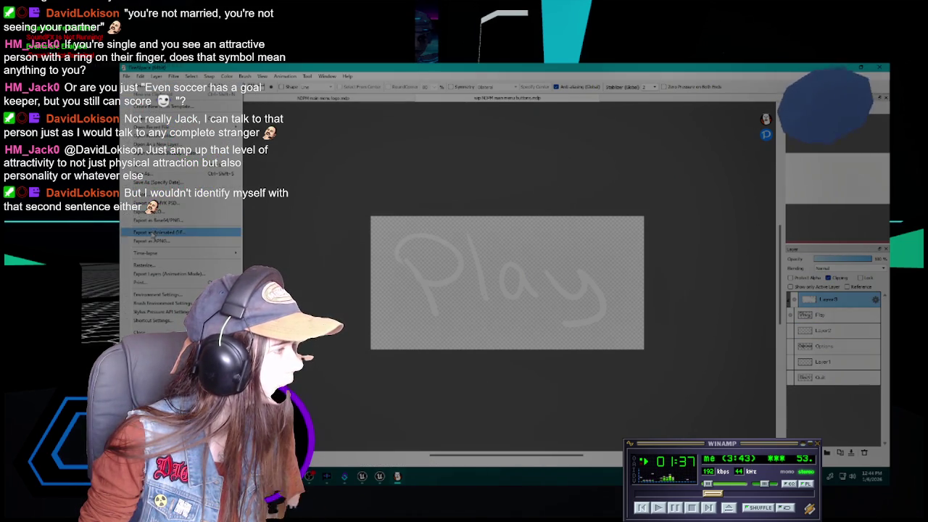
Export the white Play image as a PNG, then hide Play and show the Options layer.
{"action": "left_click", "coordinate": [153, 235]}
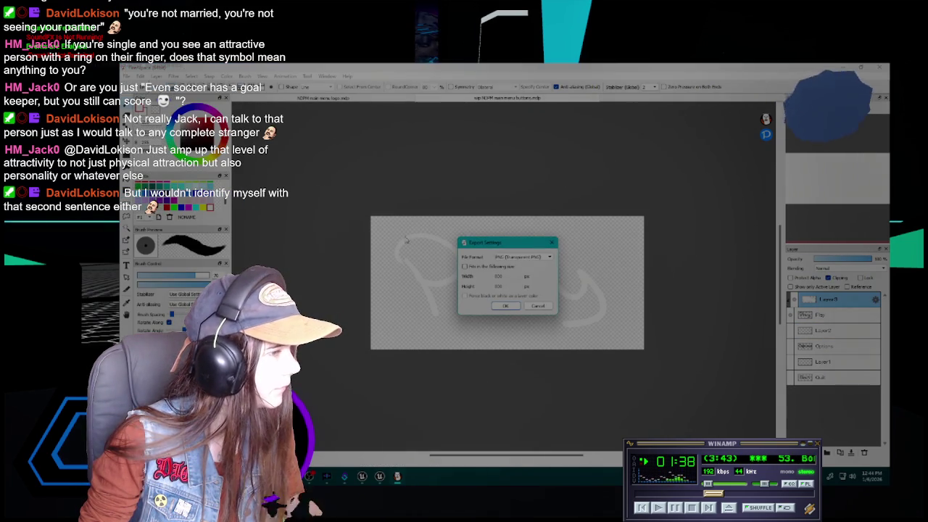
{"action": "left_click", "coordinate": [507, 305]}
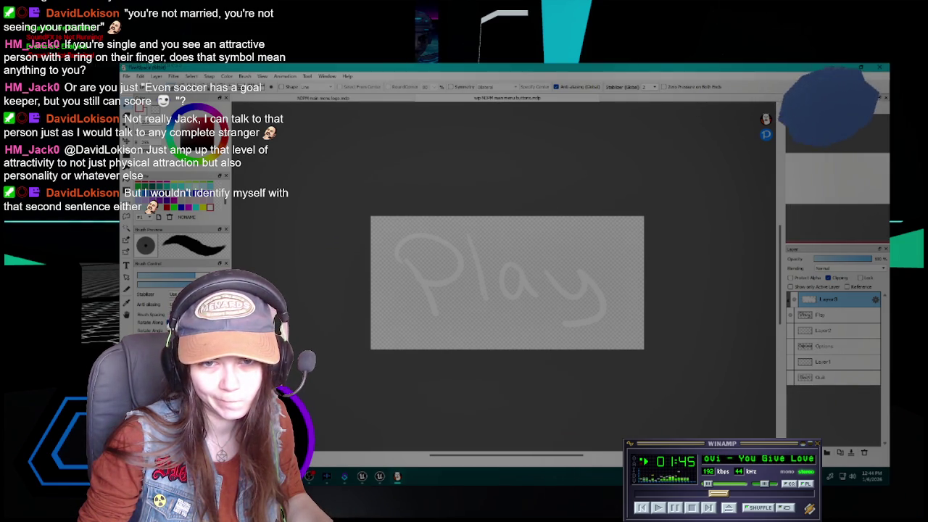
{"action": "left_click", "coordinate": [795, 315]}
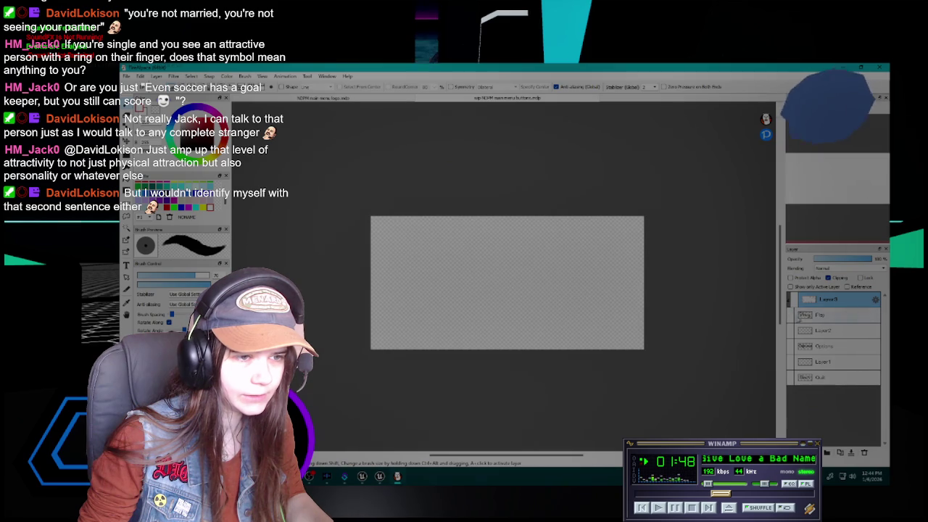
{"action": "left_click", "coordinate": [813, 332]}
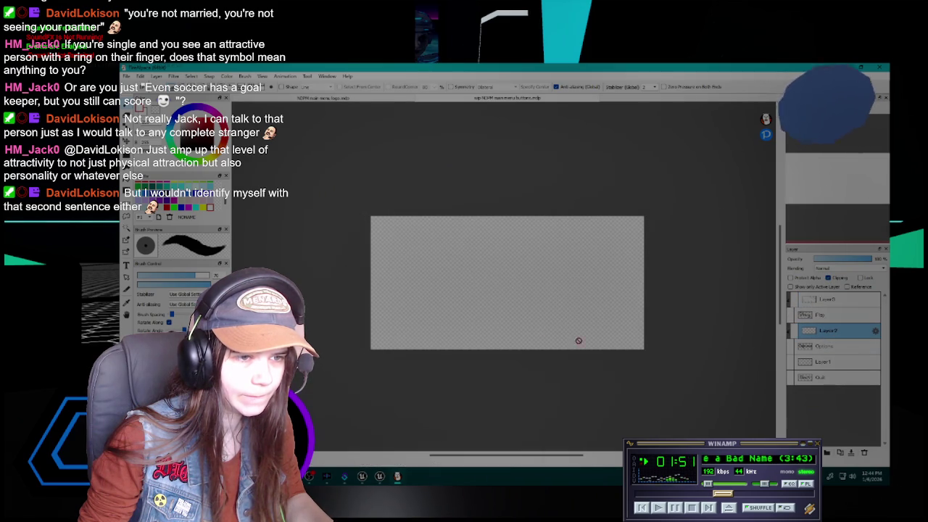
{"action": "left_click", "coordinate": [832, 347]}
{"action": "left_click", "coordinate": [792, 347]}
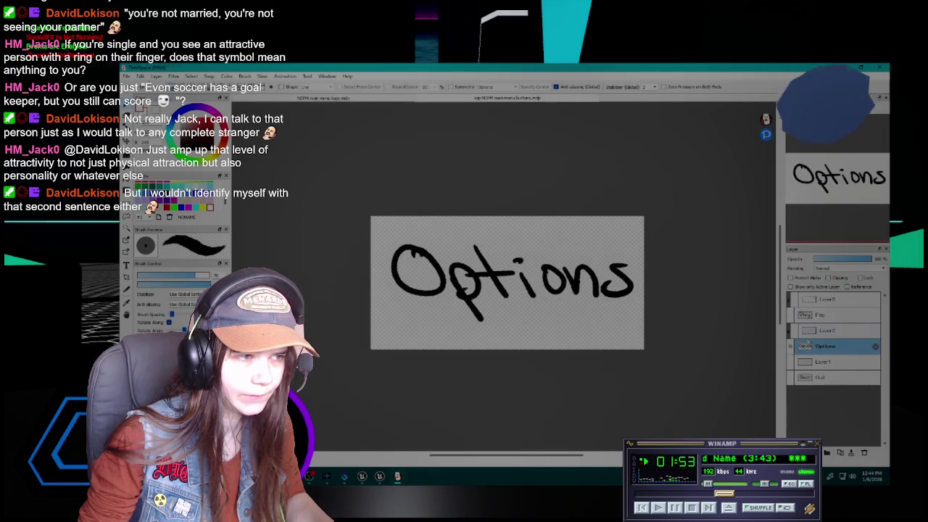
Paint light over the Options letters on Layer2 and clip the paint to the lettering.
{"action": "mouse_move", "coordinate": [400, 242]}
{"action": "left_mouse_down"}
{"action": "mouse_move", "coordinate": [420, 276]}
{"action": "mouse_move", "coordinate": [411, 301]}
{"action": "left_mouse_up"}
{"action": "key", "text": "ctrl+z"}
{"action": "key", "text": "ctrl+z"}
{"action": "key", "text": "ctrl+z"}
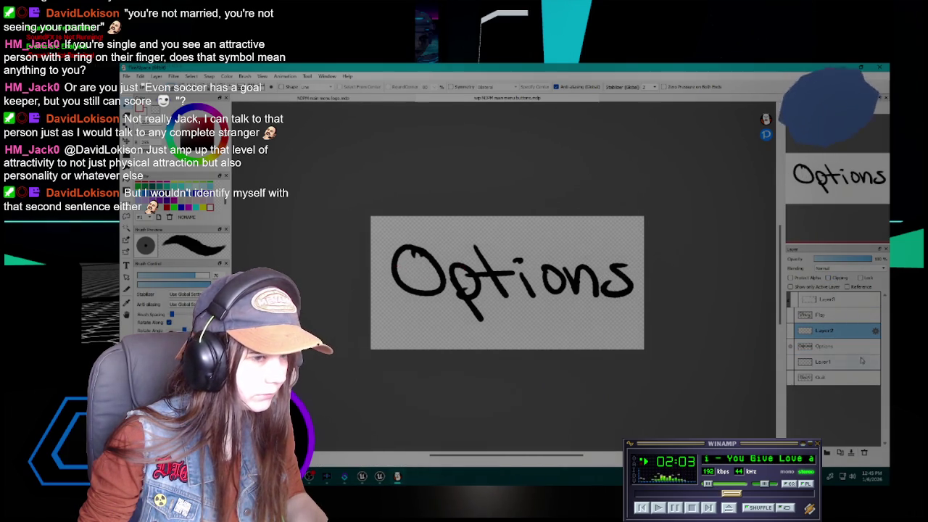
{"action": "mouse_move", "coordinate": [405, 247]}
{"action": "left_mouse_down"}
{"action": "mouse_move", "coordinate": [426, 279]}
{"action": "mouse_move", "coordinate": [445, 281]}
{"action": "mouse_move", "coordinate": [481, 238]}
{"action": "left_mouse_up"}
{"action": "mouse_move", "coordinate": [471, 270]}
{"action": "left_mouse_down"}
{"action": "mouse_move", "coordinate": [457, 317]}
{"action": "mouse_move", "coordinate": [512, 260]}
{"action": "left_mouse_up"}
{"action": "mouse_move", "coordinate": [500, 301]}
{"action": "left_mouse_down"}
{"action": "mouse_move", "coordinate": [519, 304]}
{"action": "mouse_move", "coordinate": [576, 274]}
{"action": "mouse_move", "coordinate": [616, 300]}
{"action": "mouse_move", "coordinate": [658, 296]}
{"action": "left_mouse_up"}
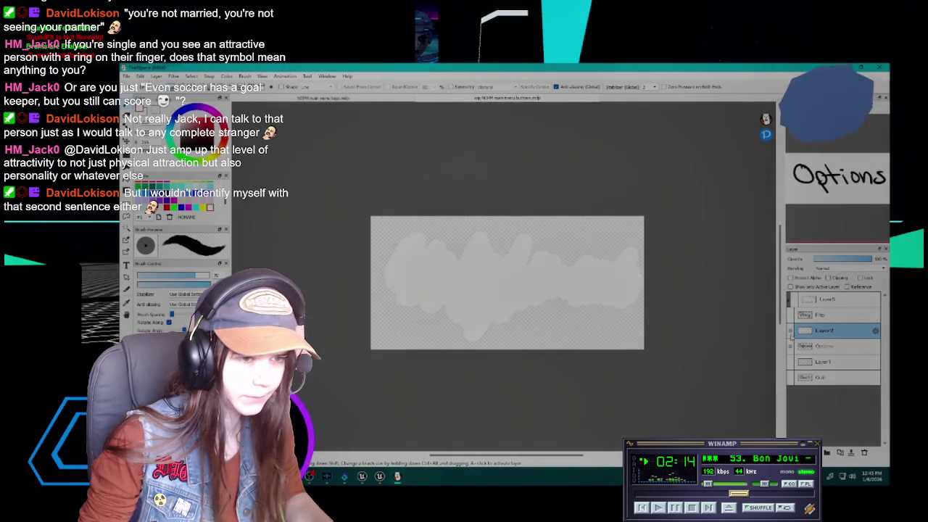
{"action": "left_click", "coordinate": [791, 330]}
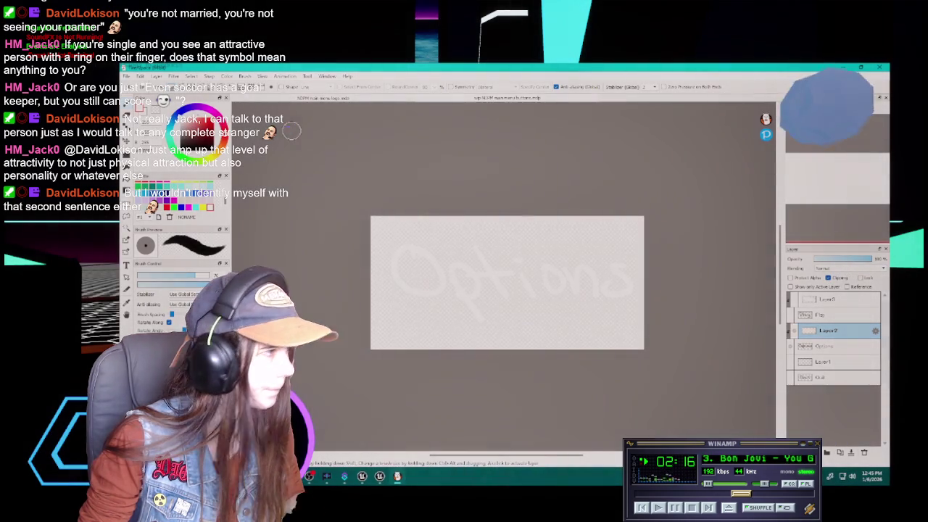
Export the whitened Options image as a PNG and hide the Options layer.
{"action": "left_click", "coordinate": [126, 76]}
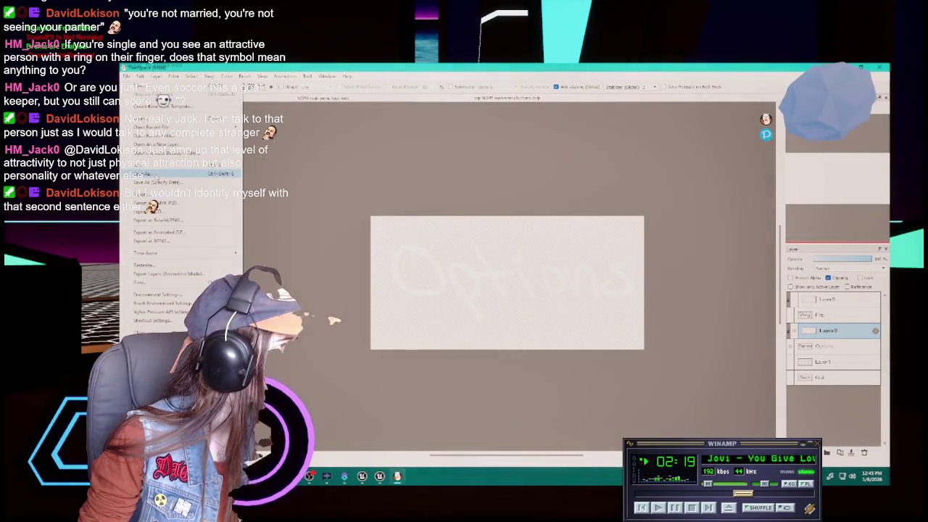
{"action": "left_click", "coordinate": [159, 202]}
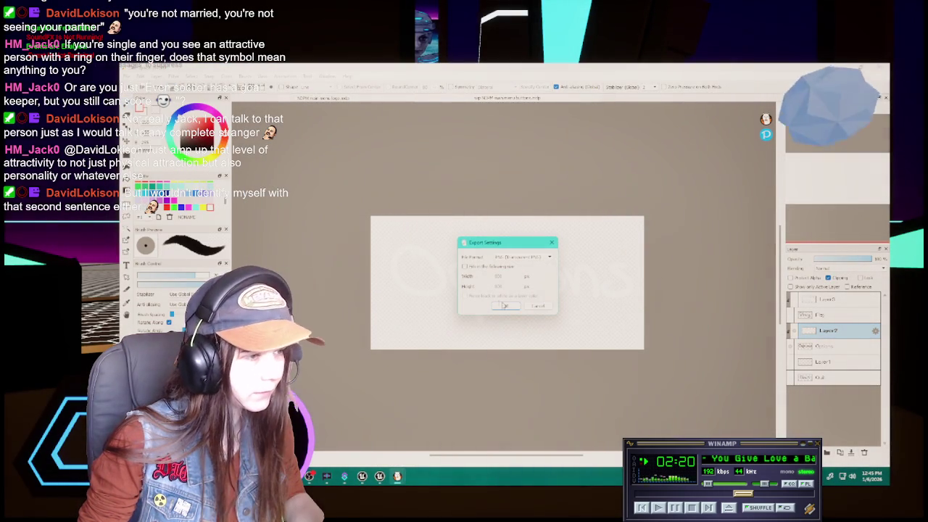
{"action": "left_click", "coordinate": [503, 305]}
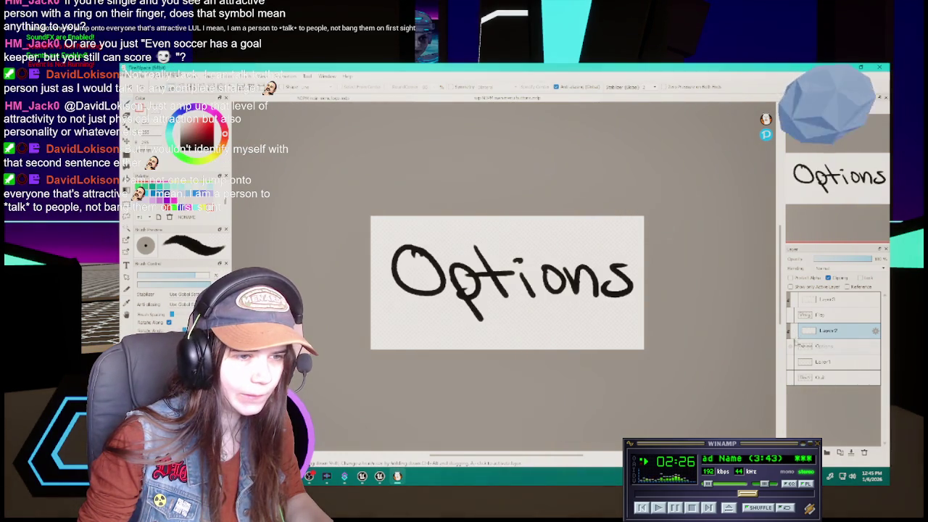
{"action": "left_click", "coordinate": [826, 361]}
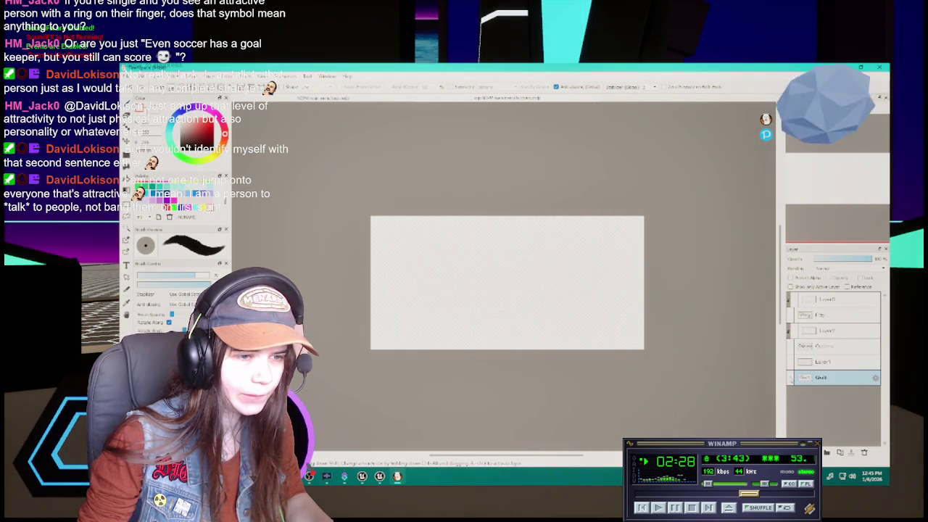
Erase a stray mark on the Q, export the Quit artwork as PNG, and re-show Layer1.
{"action": "left_click", "coordinate": [790, 377]}
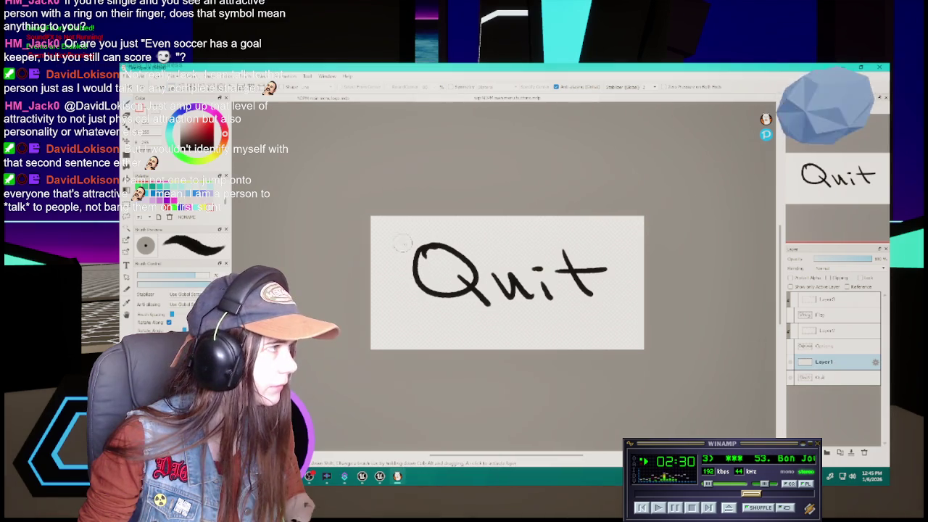
{"action": "left_click_drag", "start_coordinate": [403, 243], "coordinate": [430, 230]}
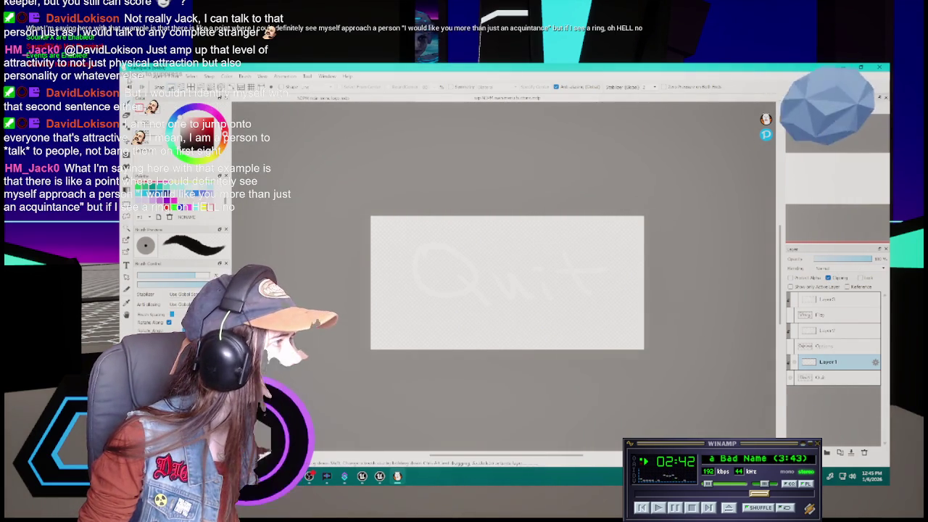
{"action": "left_click", "coordinate": [131, 75]}
{"action": "left_click", "coordinate": [167, 197]}
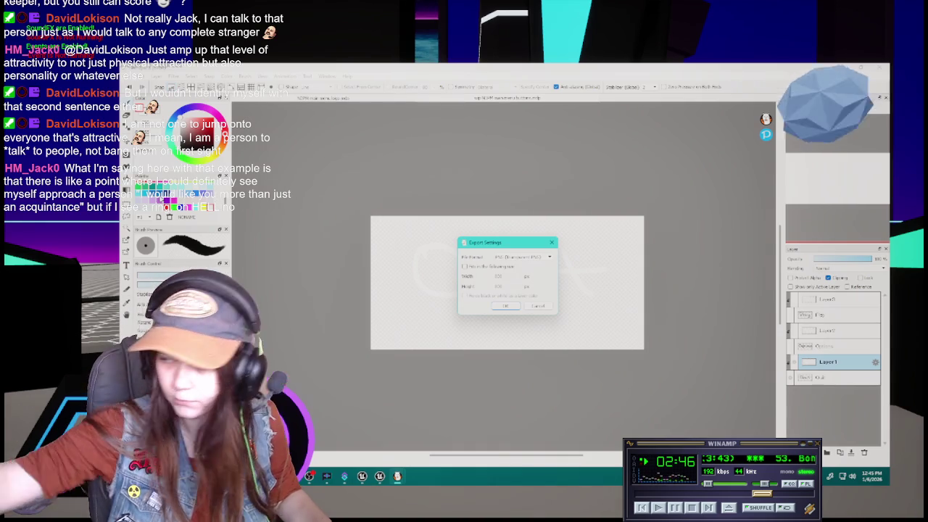
{"action": "left_click", "coordinate": [506, 305]}
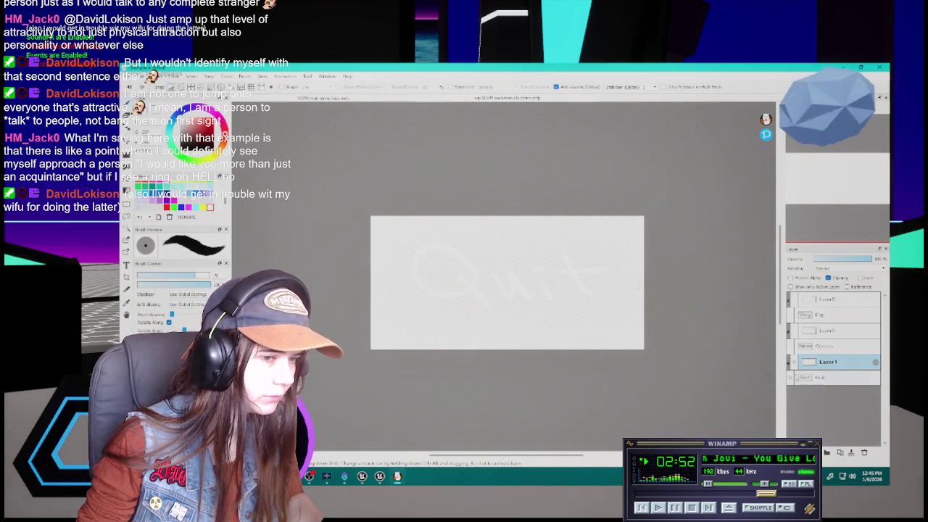
{"action": "left_click", "coordinate": [793, 362]}
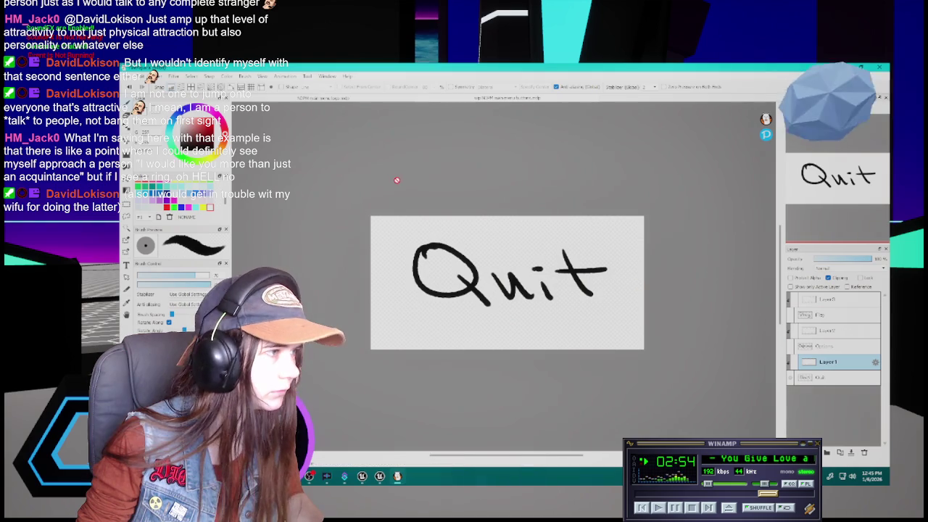
{"action": "key", "text": "alt+Tab"}
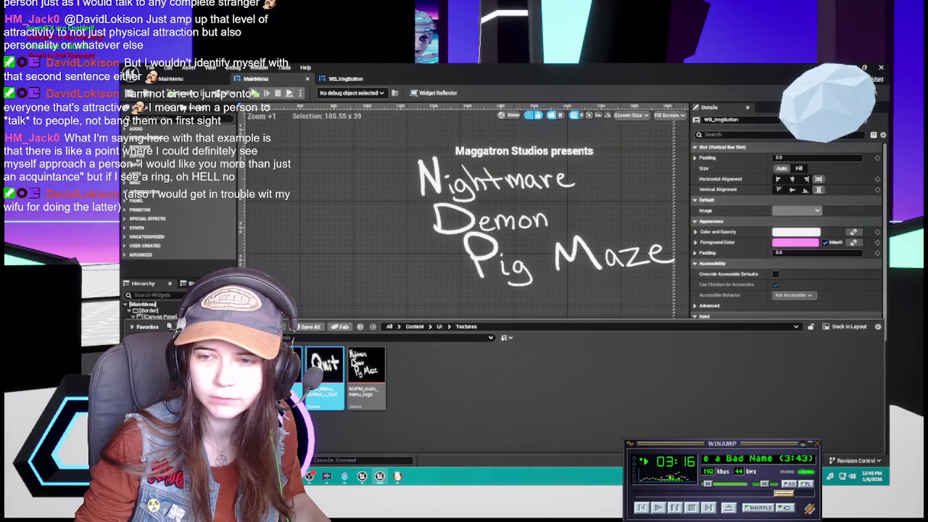
Save the three changed Main_Menu_Button texture assets.
{"action": "left_click", "coordinate": [311, 326]}
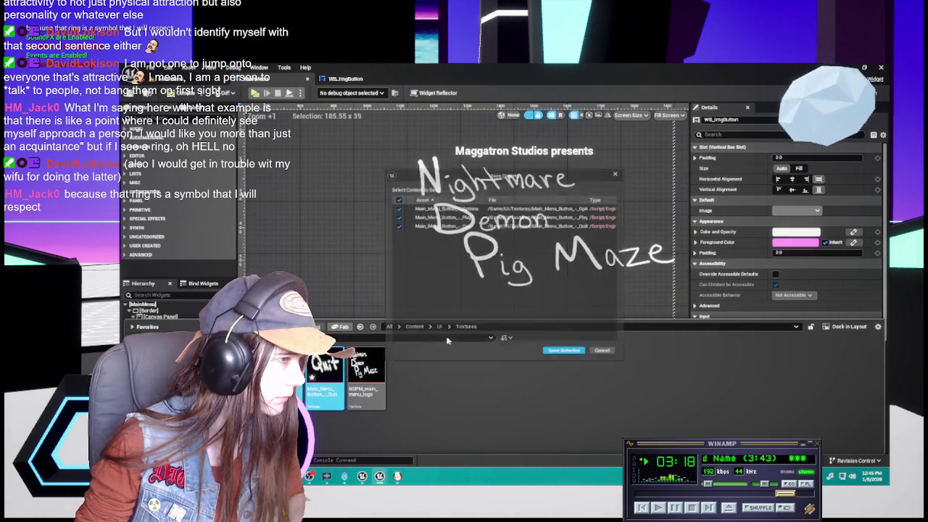
{"action": "left_click", "coordinate": [575, 356]}
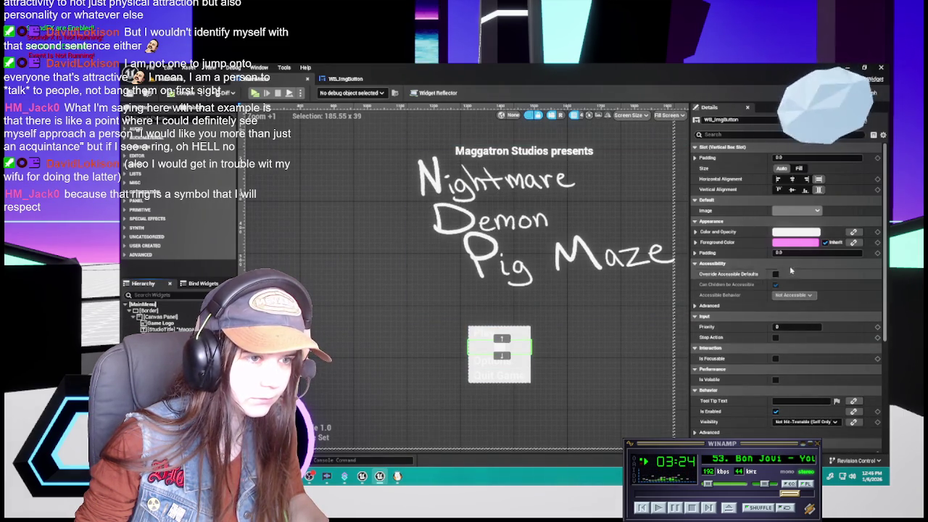
{"action": "left_click", "coordinate": [808, 211]}
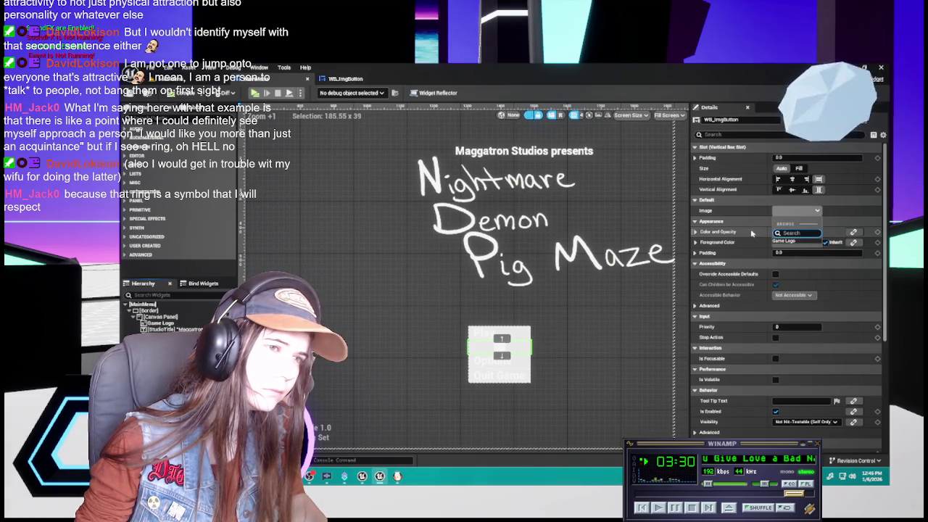
{"action": "left_click", "coordinate": [786, 241]}
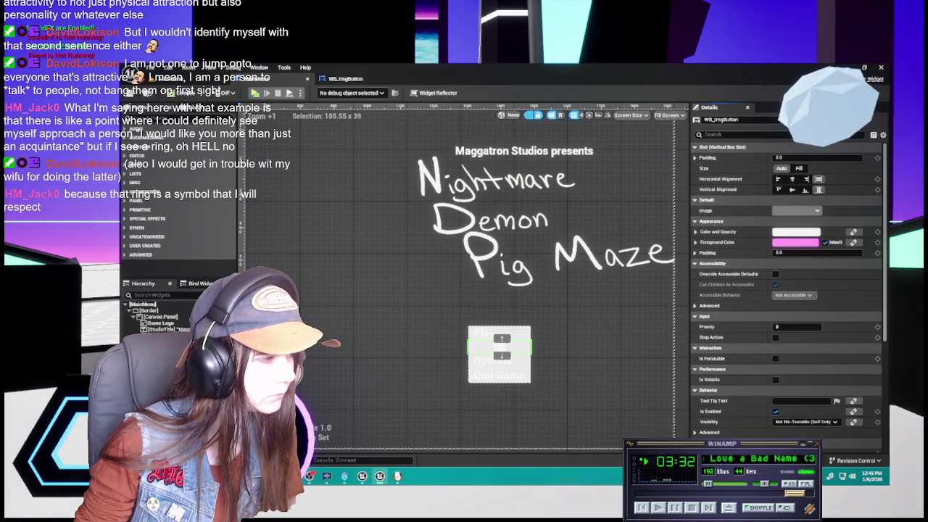
Try assigning the Quit texture to the image button's Image, then go to WB_ImgButton's event graph.
{"action": "key", "text": "Escape"}
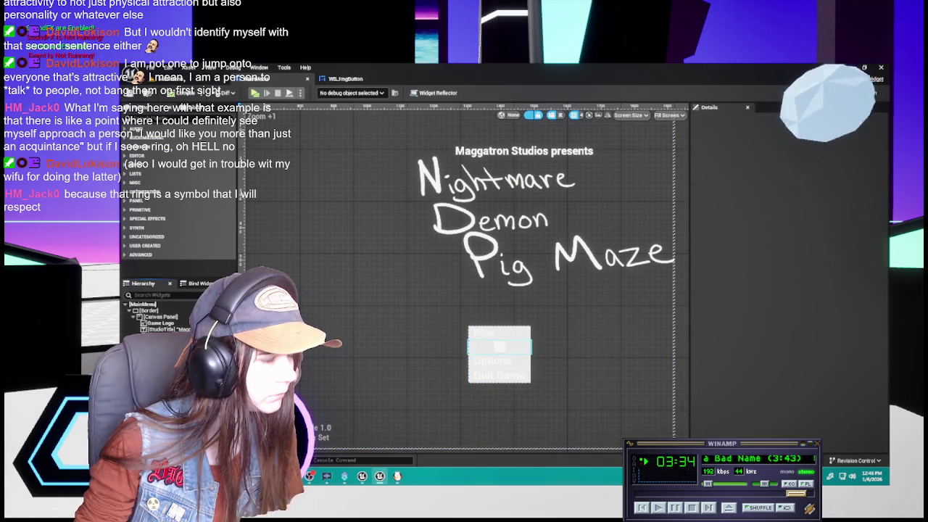
{"action": "left_click", "coordinate": [498, 346]}
{"action": "key", "text": "ctrl+space"}
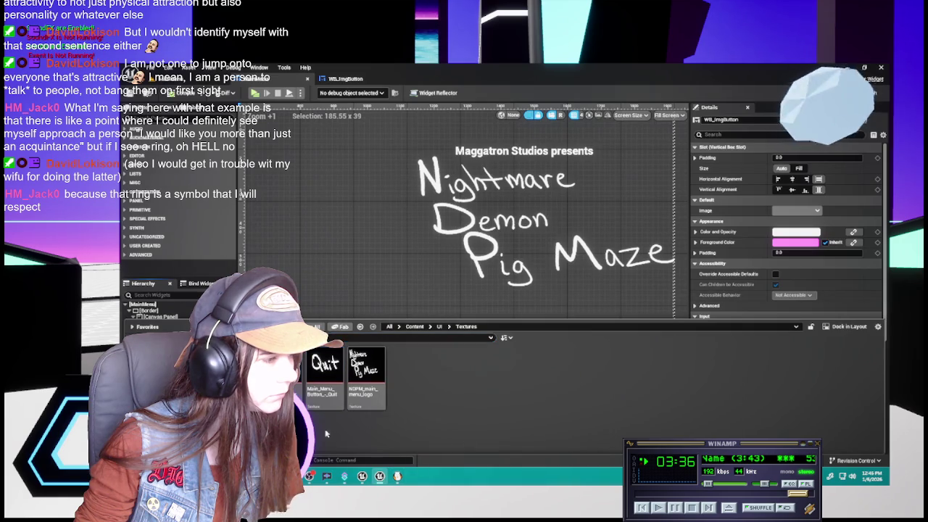
{"action": "left_click_drag", "start_coordinate": [324, 366], "coordinate": [800, 212]}
{"action": "left_click", "coordinate": [800, 211]}
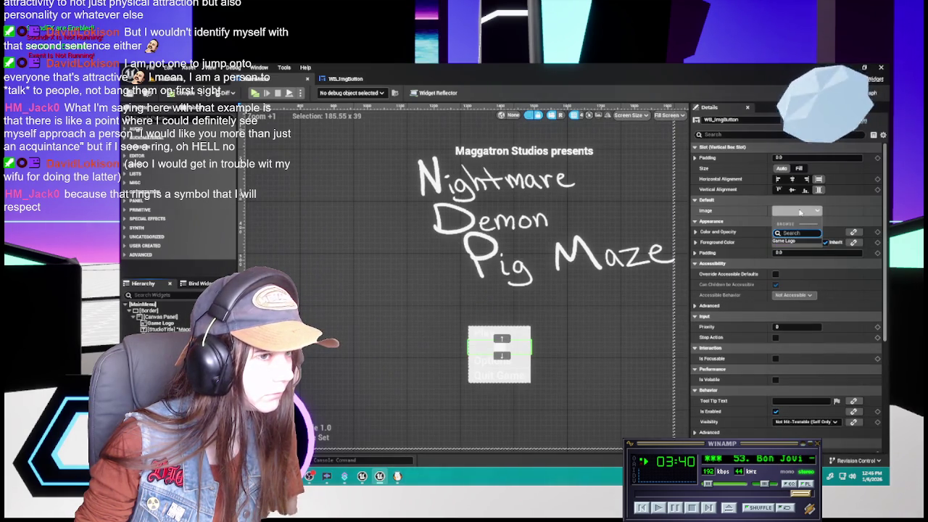
{"action": "left_click", "coordinate": [800, 211]}
{"action": "left_click", "coordinate": [800, 211]}
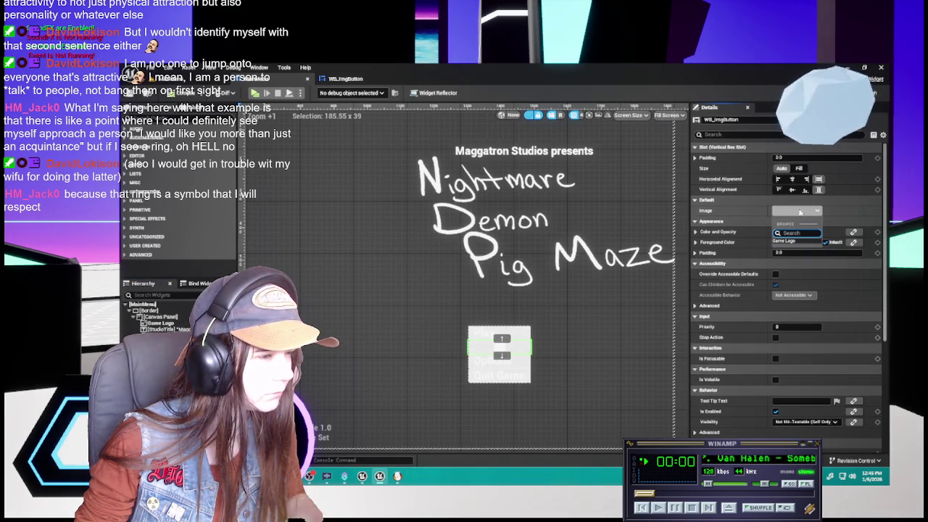
{"action": "left_click", "coordinate": [697, 234]}
{"action": "left_click", "coordinate": [697, 233]}
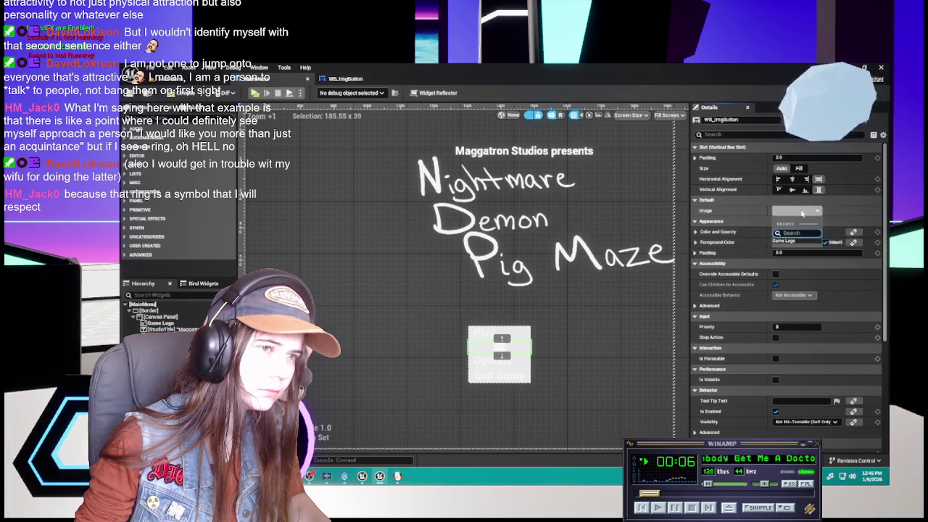
{"action": "left_click", "coordinate": [681, 174]}
{"action": "left_click", "coordinate": [366, 79]}
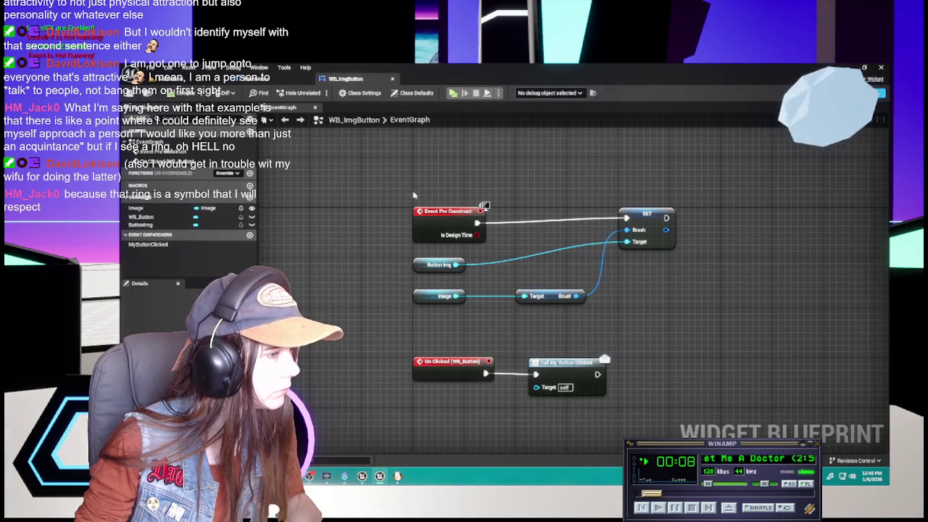
Change the Image variable's type to Texture.
{"action": "left_click", "coordinate": [438, 296]}
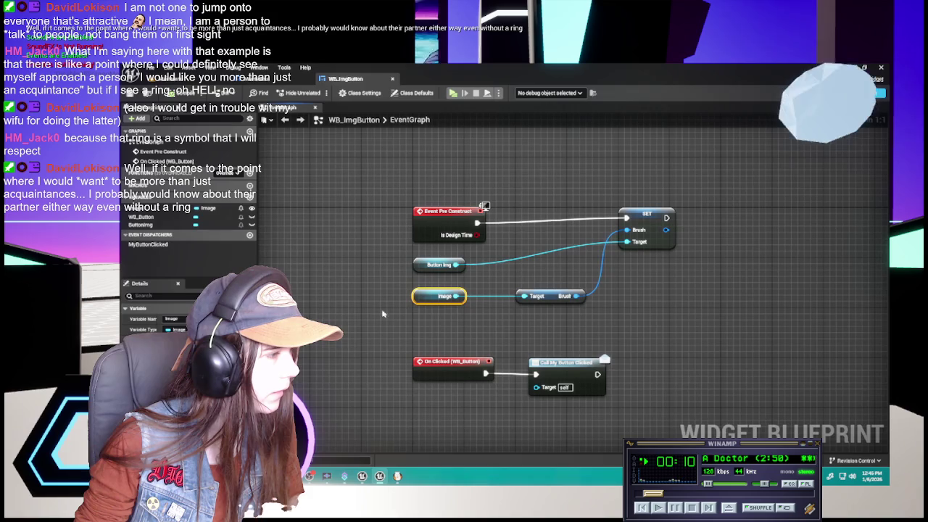
{"action": "left_click", "coordinate": [168, 208]}
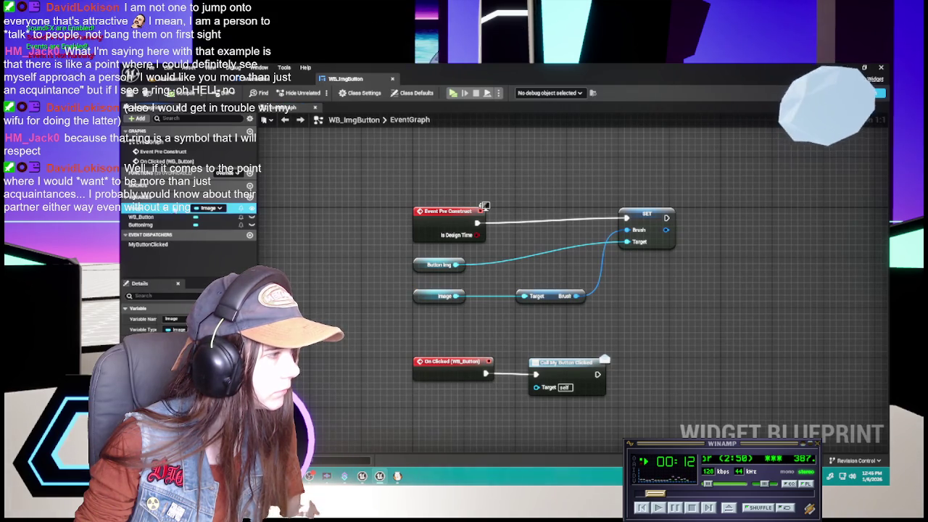
{"action": "left_click", "coordinate": [215, 208]}
{"action": "type", "text": "t"}
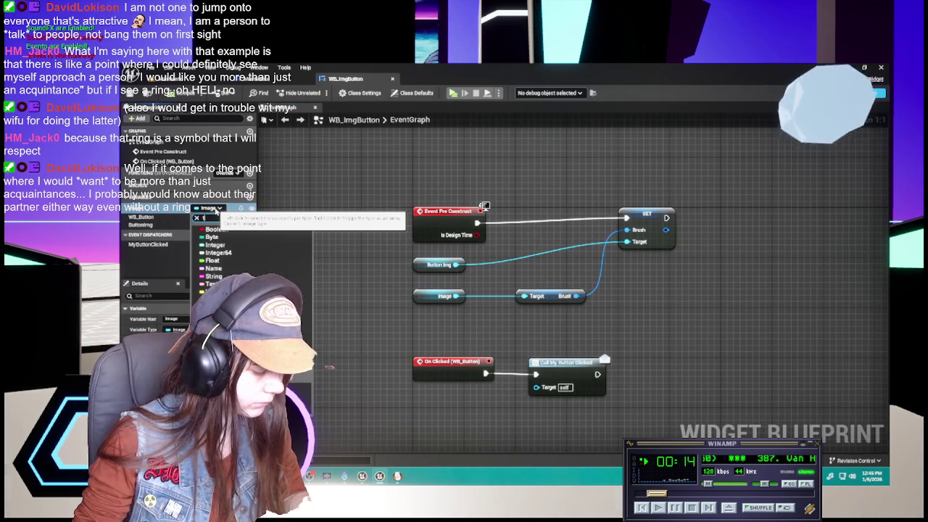
{"action": "type", "text": "exture"}
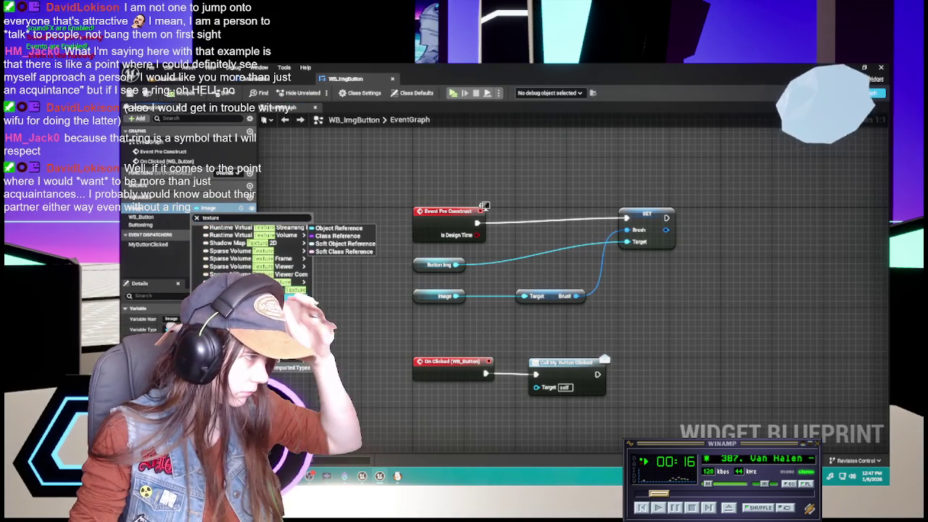
{"action": "left_click", "coordinate": [334, 299]}
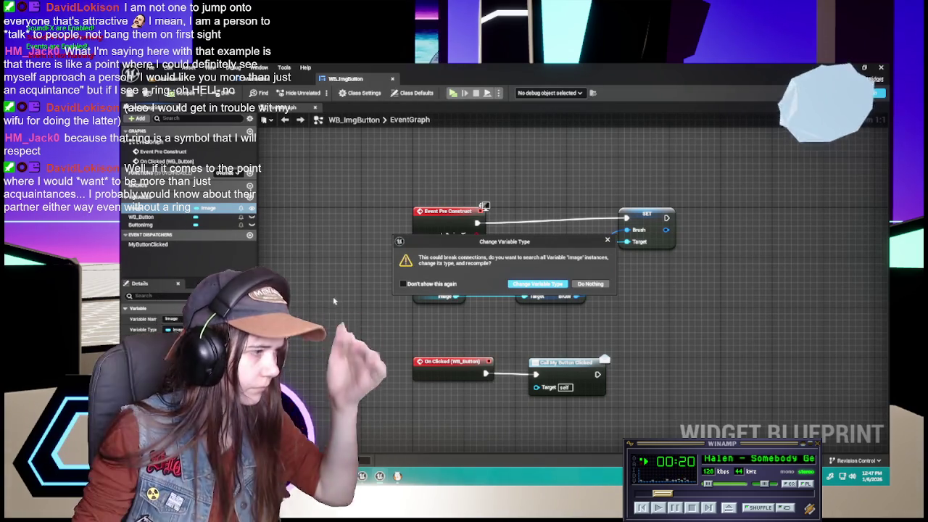
{"action": "left_click", "coordinate": [535, 284]}
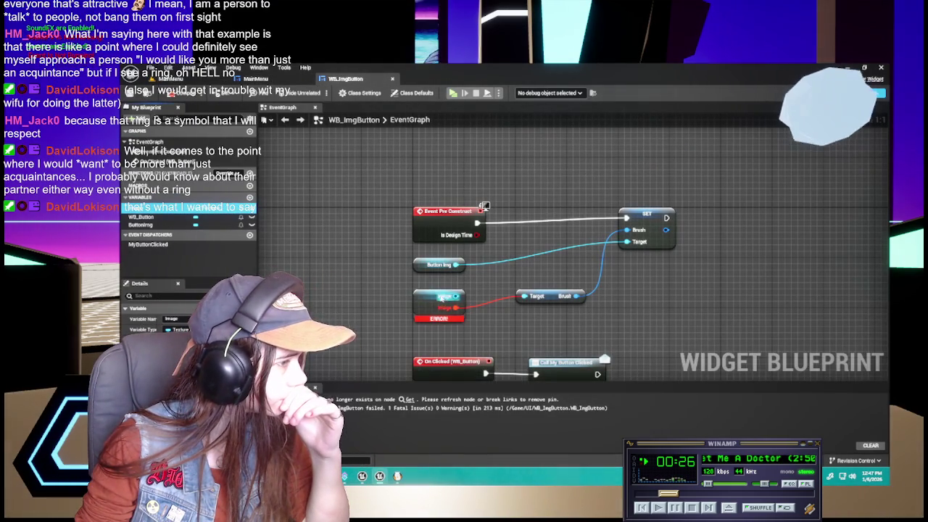
Rewire the Image node toward the SET Brush node and delete the old brush getter.
{"action": "left_click", "coordinate": [427, 297]}
{"action": "left_click_drag", "start_coordinate": [455, 307], "coordinate": [521, 293]}
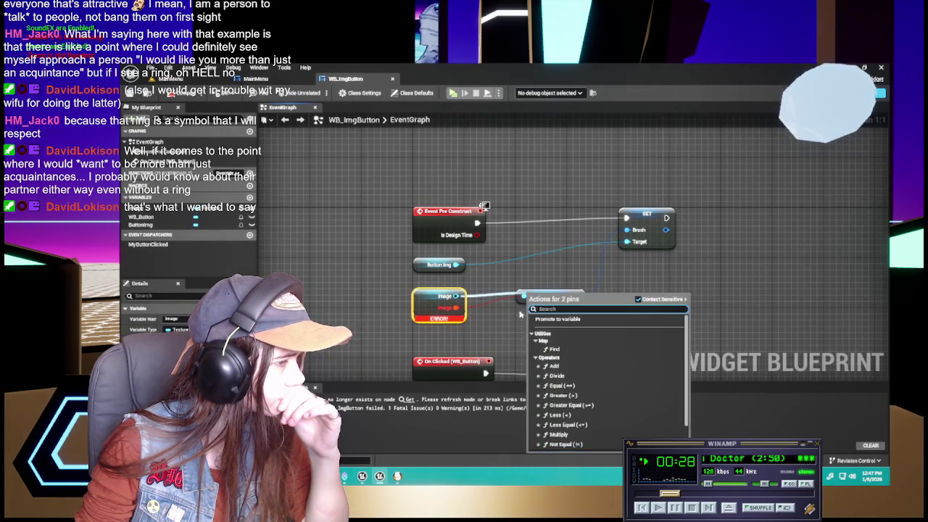
{"action": "left_click", "coordinate": [477, 310]}
{"action": "left_click_drag", "start_coordinate": [455, 307], "coordinate": [545, 299]}
{"action": "key", "text": "Escape"}
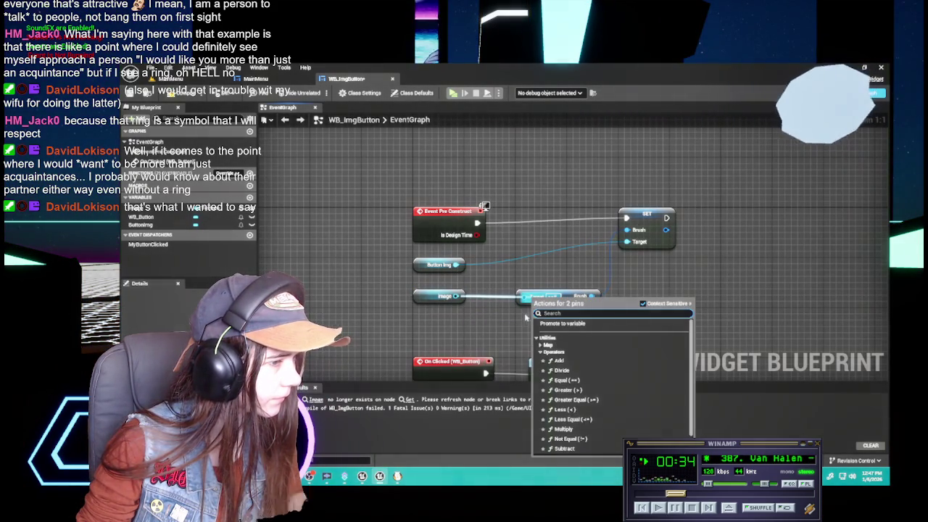
{"action": "left_click", "coordinate": [511, 317]}
{"action": "mouse_move", "coordinate": [455, 296]}
{"action": "left_mouse_down"}
{"action": "mouse_move", "coordinate": [644, 241]}
{"action": "mouse_move", "coordinate": [630, 245]}
{"action": "left_mouse_up"}
{"action": "left_click", "coordinate": [616, 325]}
{"action": "left_click", "coordinate": [573, 298]}
{"action": "key", "text": "Delete"}
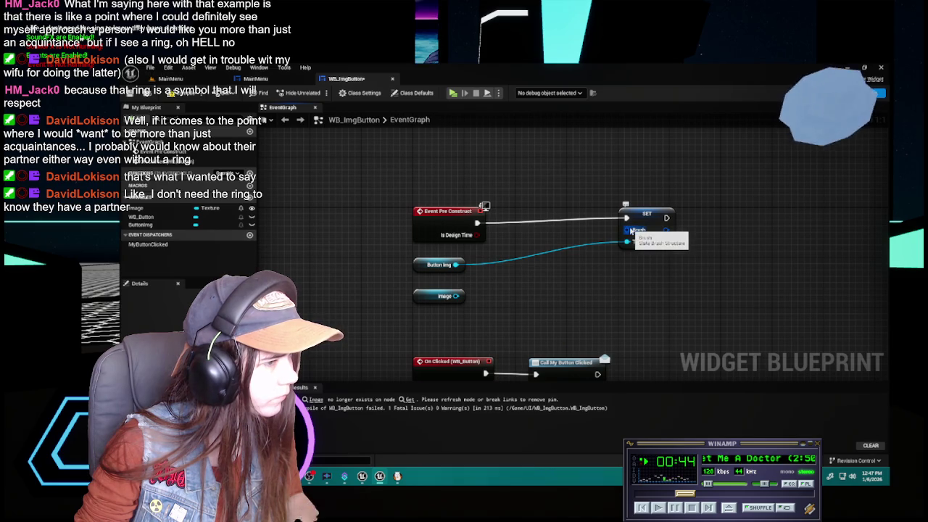
Add a Make Slate Brush node from Image feeding SET's Brush, and tidy the nodes.
{"action": "left_click_drag", "start_coordinate": [456, 296], "coordinate": [633, 231]}
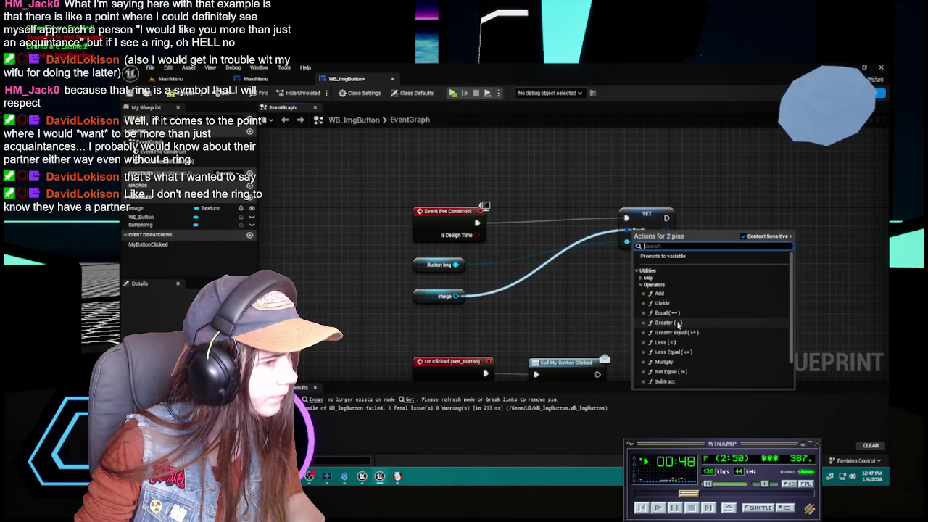
{"action": "scroll", "coordinate": [674, 319], "scroll_direction": "down", "scroll_amount": 2}
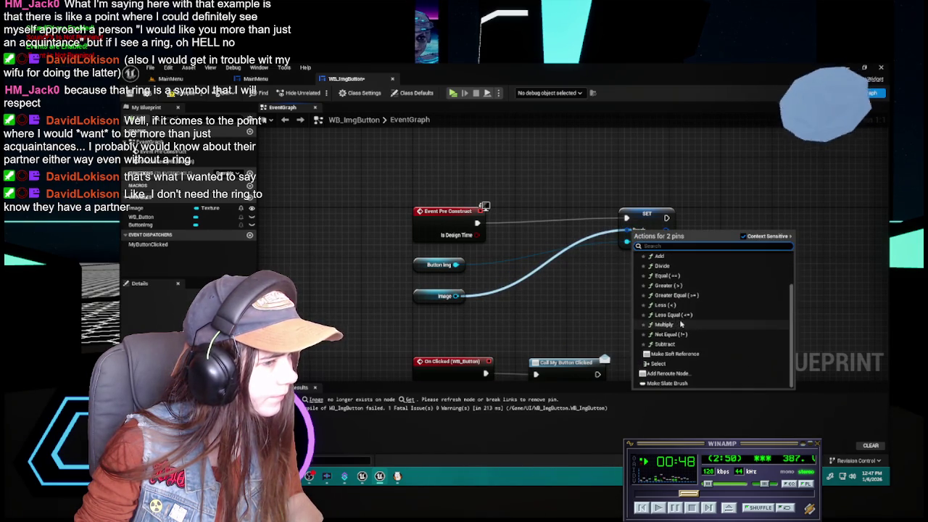
{"action": "left_click", "coordinate": [666, 378]}
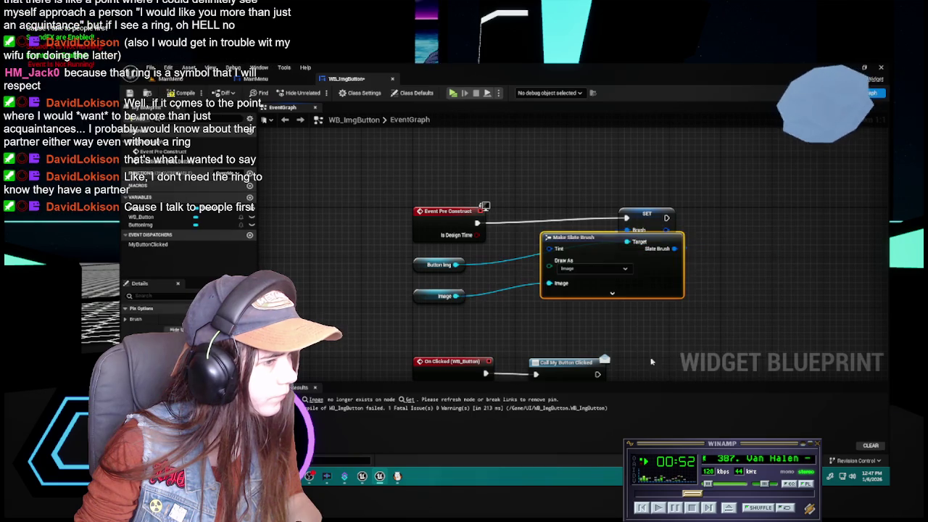
{"action": "mouse_move", "coordinate": [569, 246]}
{"action": "left_mouse_down"}
{"action": "mouse_move", "coordinate": [741, 284]}
{"action": "mouse_move", "coordinate": [597, 267]}
{"action": "left_mouse_up"}
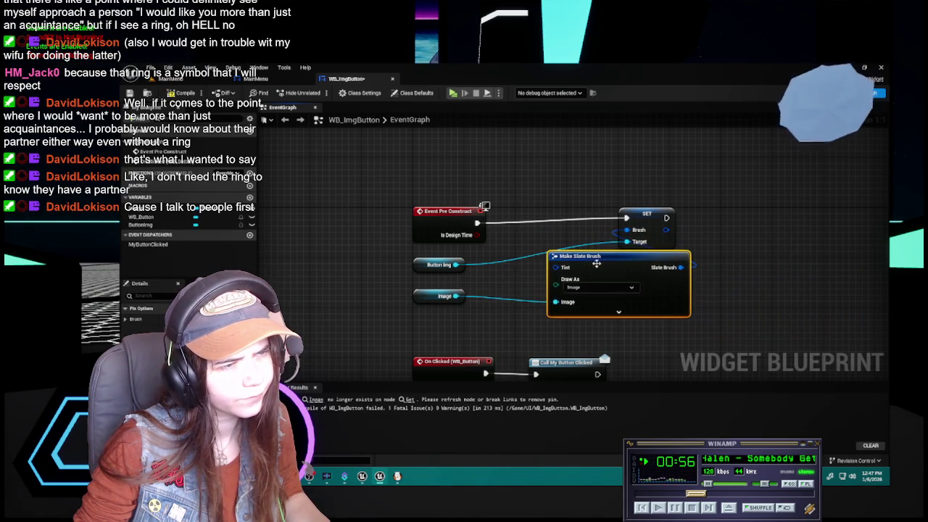
{"action": "left_click_drag", "start_coordinate": [647, 220], "coordinate": [800, 221]}
{"action": "mouse_move", "coordinate": [593, 256]}
{"action": "left_mouse_down"}
{"action": "mouse_move", "coordinate": [618, 204]}
{"action": "mouse_move", "coordinate": [610, 266]}
{"action": "mouse_move", "coordinate": [633, 284]}
{"action": "mouse_move", "coordinate": [627, 280]}
{"action": "left_mouse_up"}
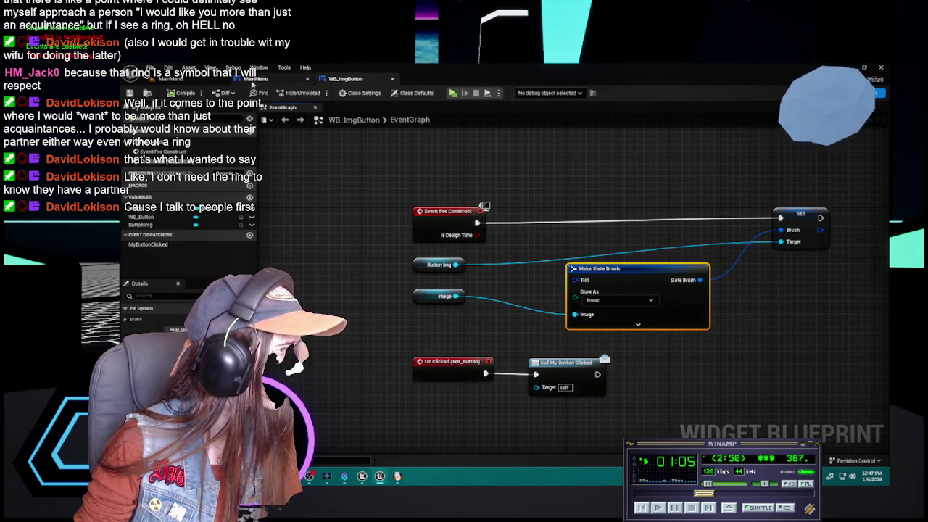
In the MainMenu designer, select the new image button and open its Image picker.
{"action": "left_click", "coordinate": [255, 78]}
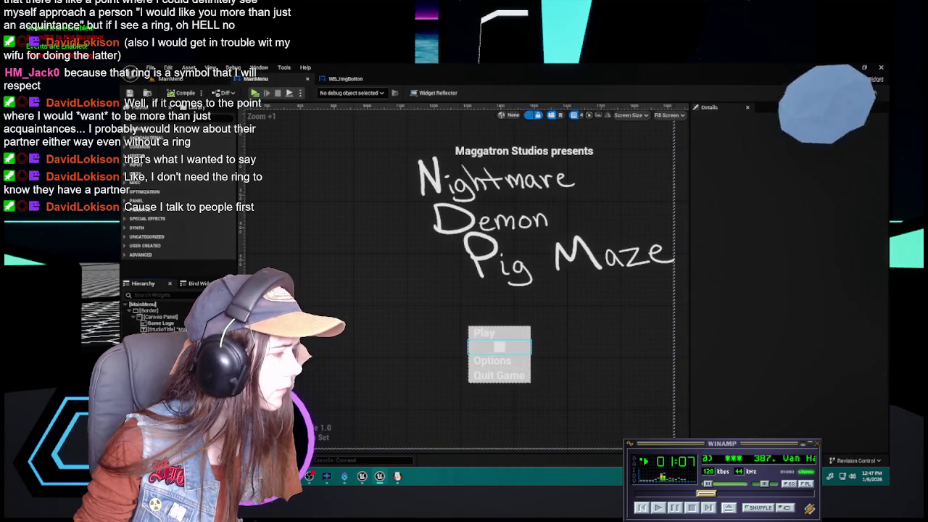
{"action": "left_click", "coordinate": [499, 347]}
{"action": "left_click", "coordinate": [808, 211]}
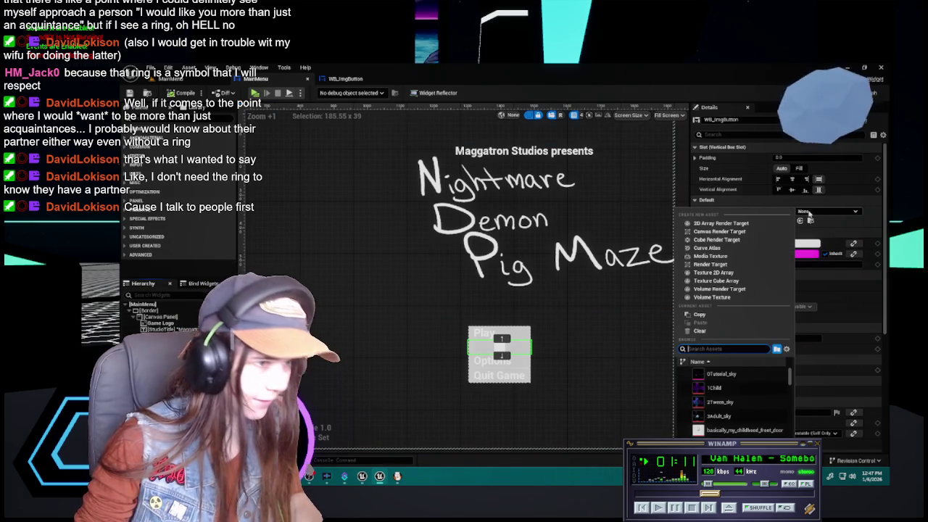
Set the button's Image to Main_Menu_Button_-_Play and change its slot Size from Auto to Fill.
{"action": "left_click", "coordinate": [809, 215]}
{"action": "left_click", "coordinate": [809, 215]}
{"action": "type", "text": "play"}
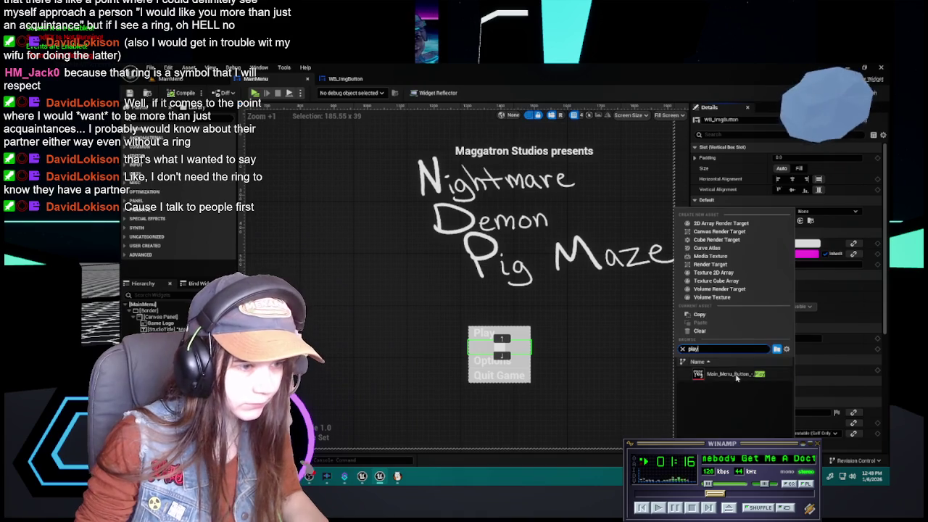
{"action": "left_click", "coordinate": [732, 373]}
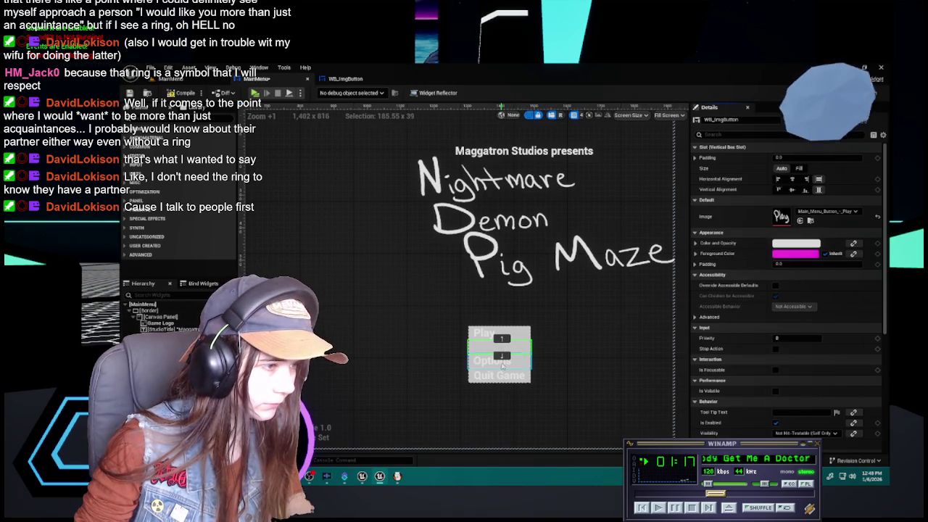
{"action": "scroll", "coordinate": [502, 366], "scroll_direction": "up", "scroll_amount": 10}
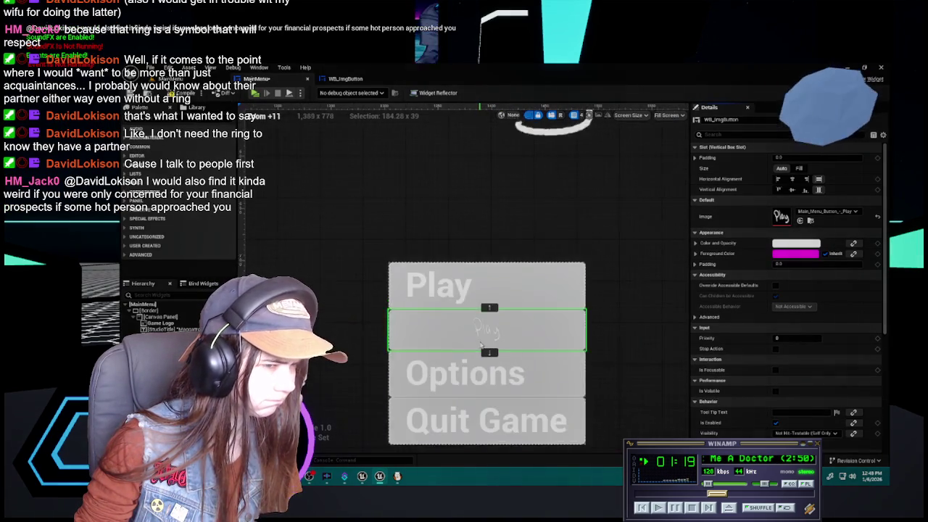
{"action": "scroll", "coordinate": [480, 345], "scroll_direction": "down", "scroll_amount": 2}
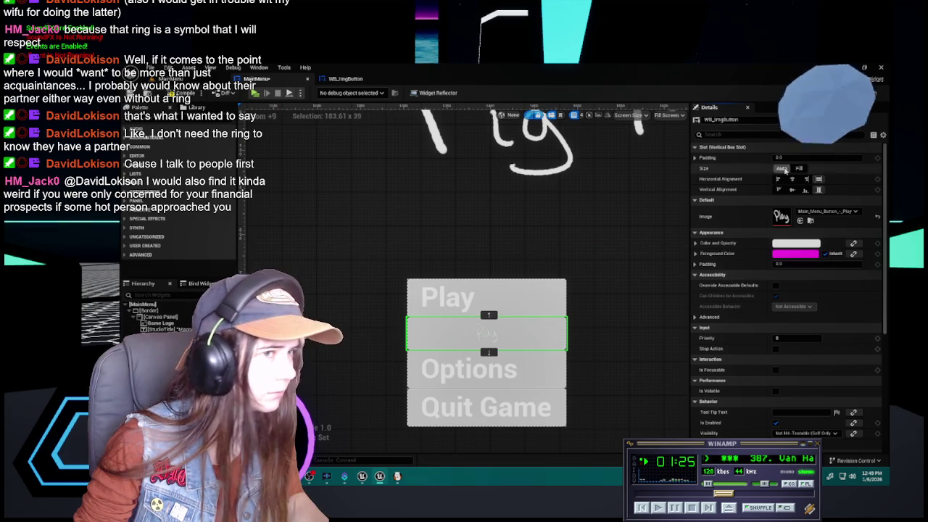
{"action": "left_click", "coordinate": [800, 168]}
{"action": "left_click", "coordinate": [798, 169]}
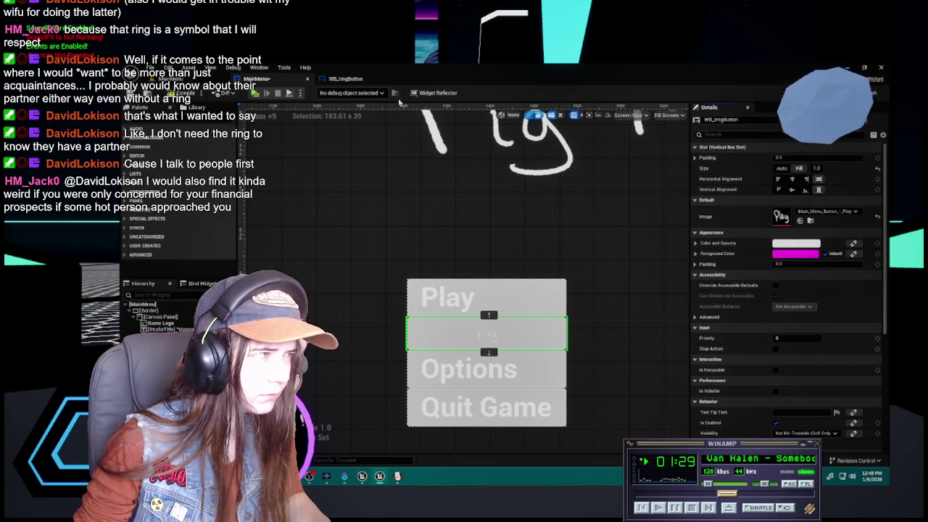
{"action": "left_click", "coordinate": [345, 78]}
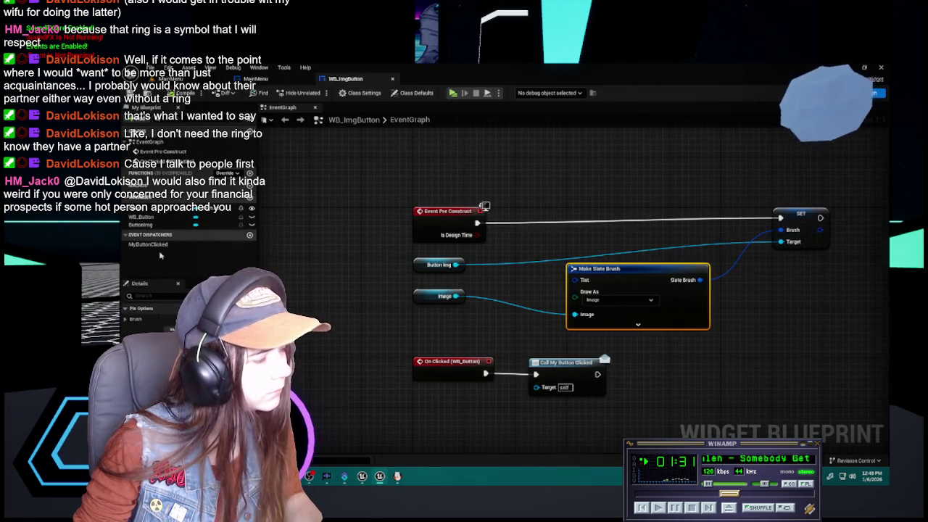
In WB_ImgButton's Designer, set WB_Button's Background Color alpha to 0.0.
{"action": "left_click", "coordinate": [346, 180]}
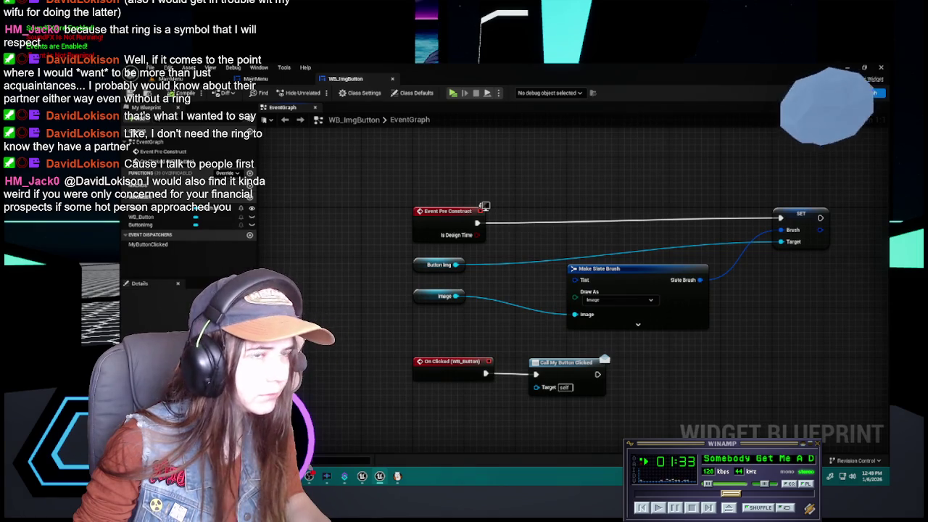
{"action": "left_click", "coordinate": [848, 92]}
{"action": "left_click", "coordinate": [153, 311]}
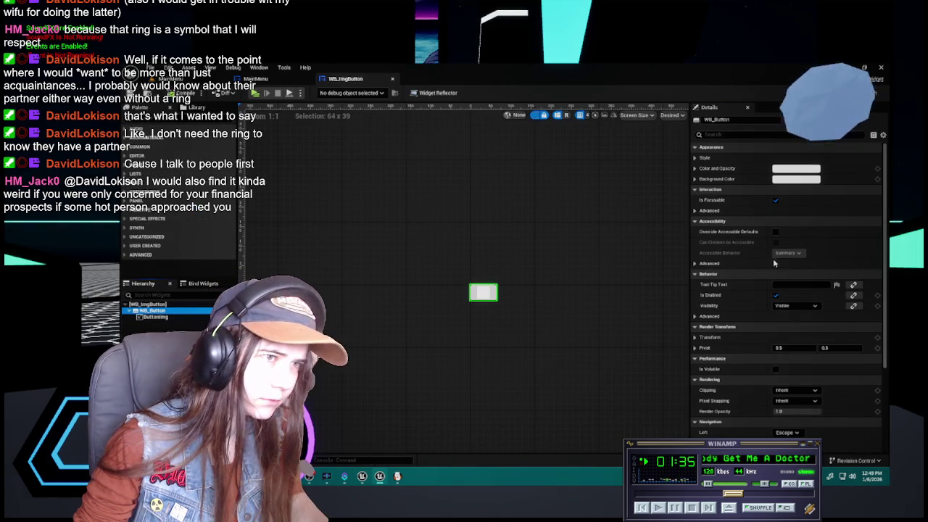
{"action": "left_click", "coordinate": [694, 158]}
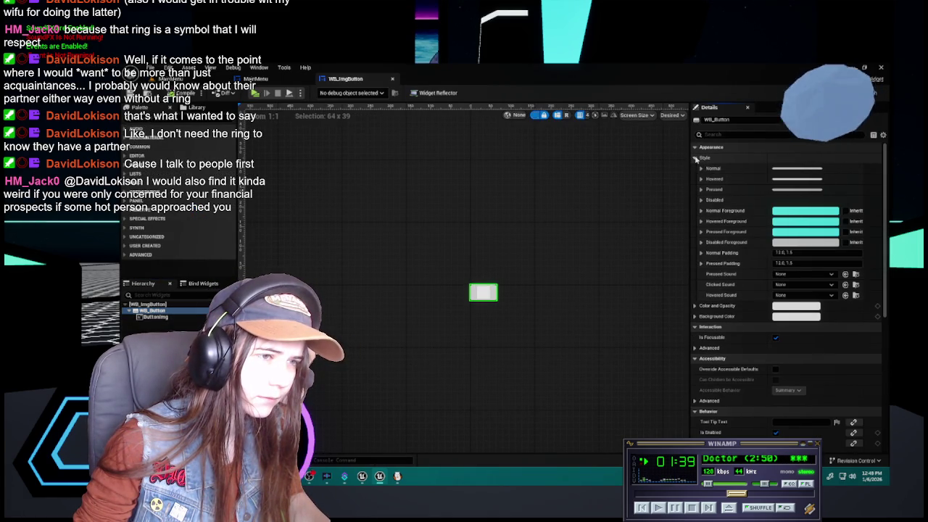
{"action": "left_click", "coordinate": [695, 158]}
{"action": "left_click", "coordinate": [695, 179]}
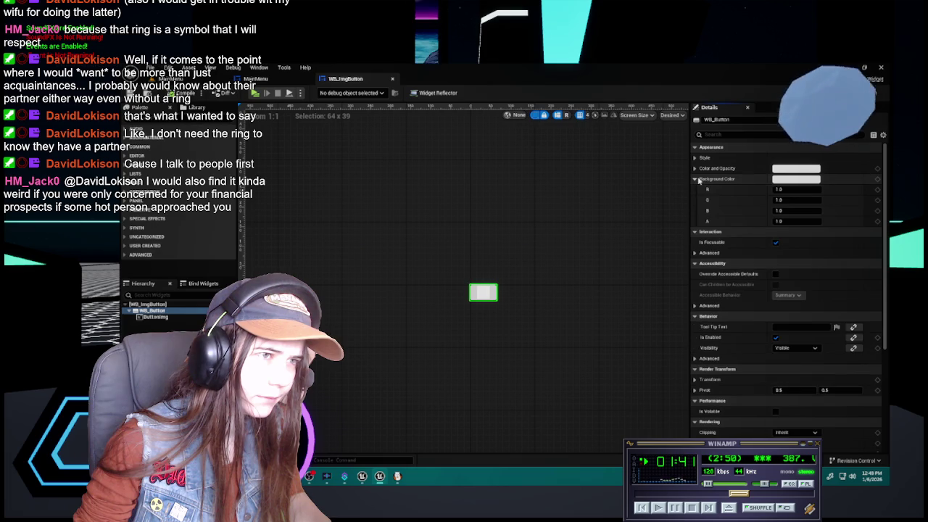
{"action": "left_click", "coordinate": [796, 221]}
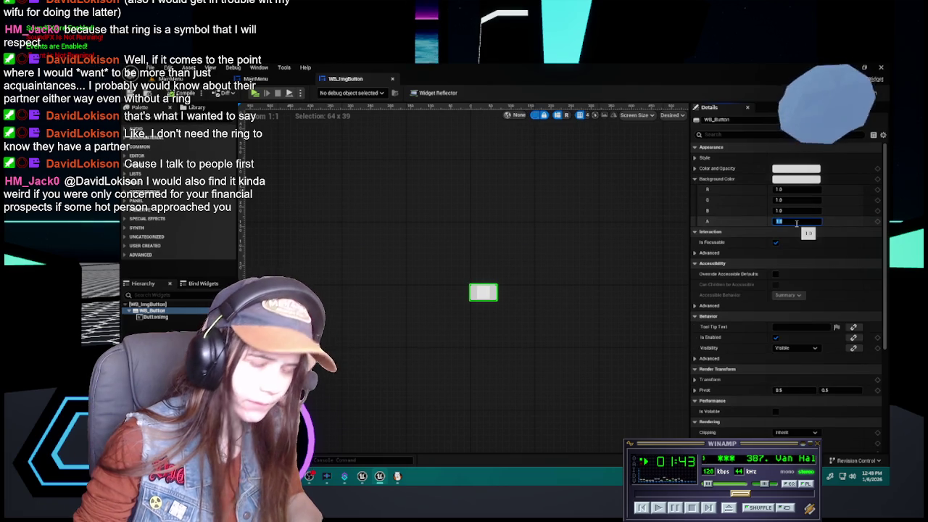
{"action": "type", "text": "0"}
{"action": "key", "text": "Return"}
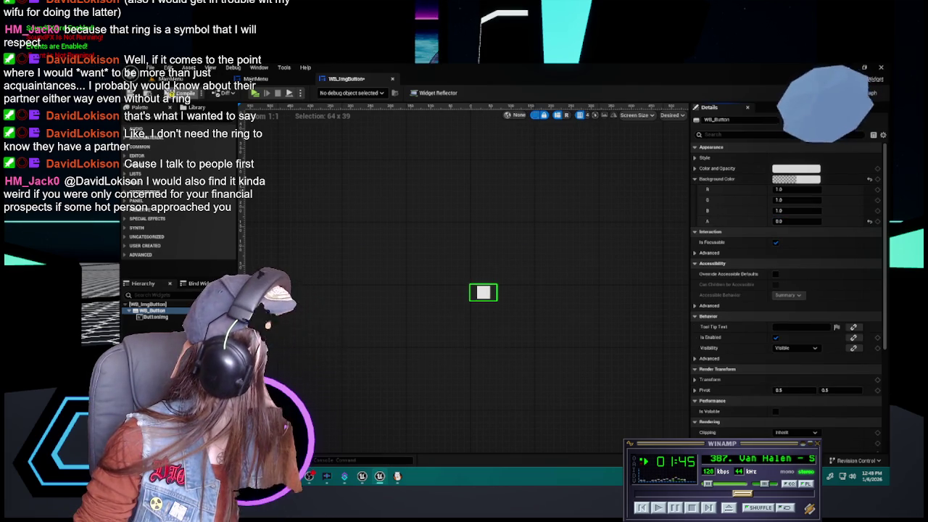
Check the result in MainMenu, then inspect ButtonImg's colour and opacity values.
{"action": "left_click", "coordinate": [262, 82]}
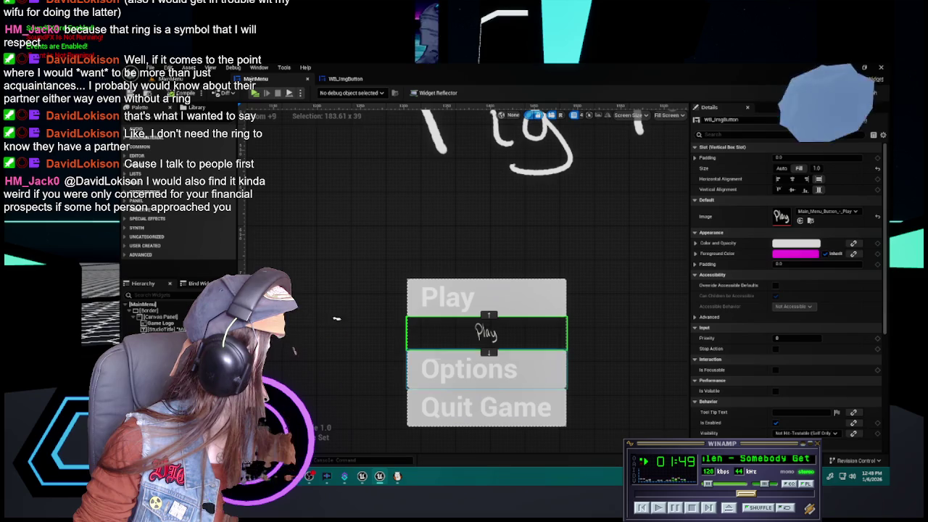
{"action": "left_click", "coordinate": [338, 79]}
{"action": "left_click", "coordinate": [151, 318]}
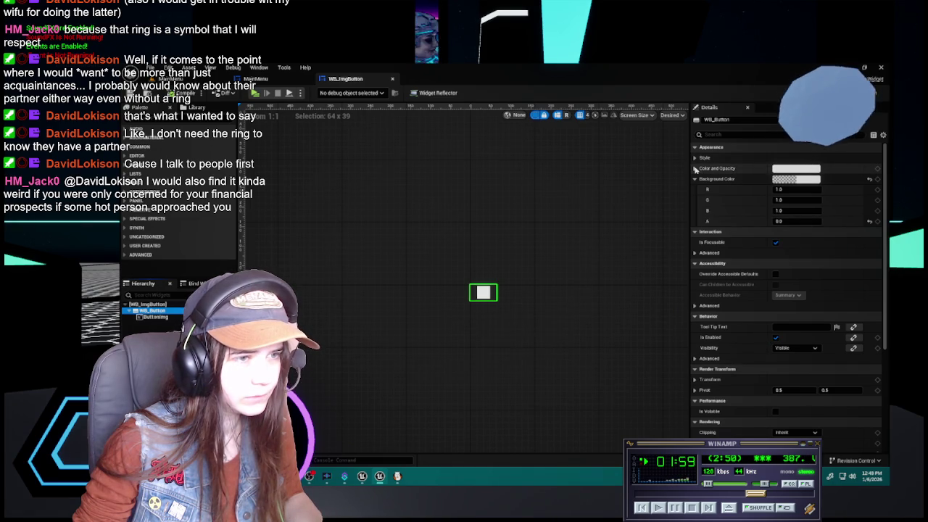
{"action": "left_click", "coordinate": [695, 168]}
{"action": "left_click", "coordinate": [694, 169]}
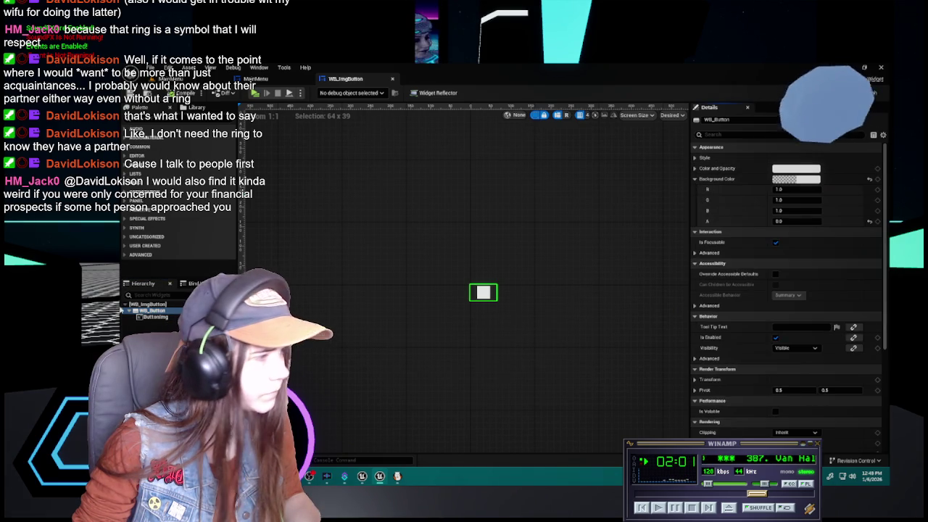
{"action": "left_click", "coordinate": [153, 306]}
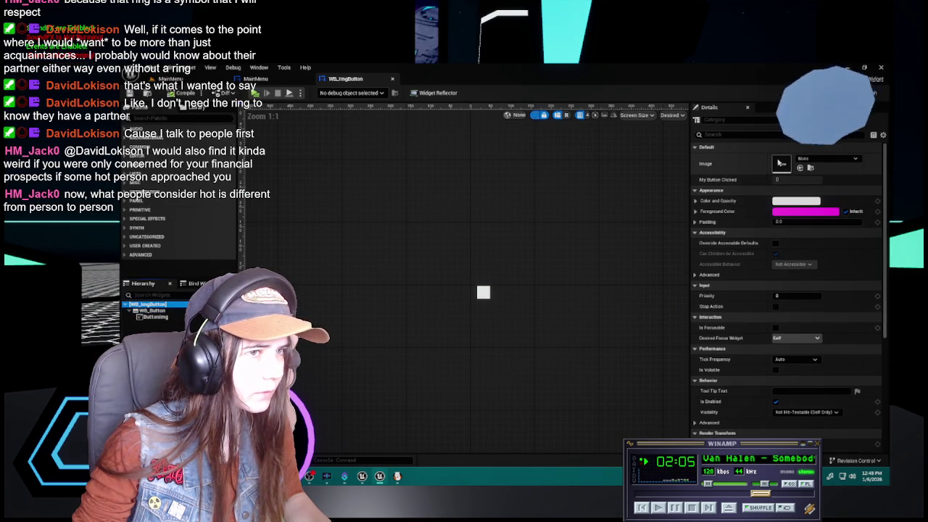
{"action": "left_click", "coordinate": [827, 158]}
{"action": "left_click", "coordinate": [357, 258]}
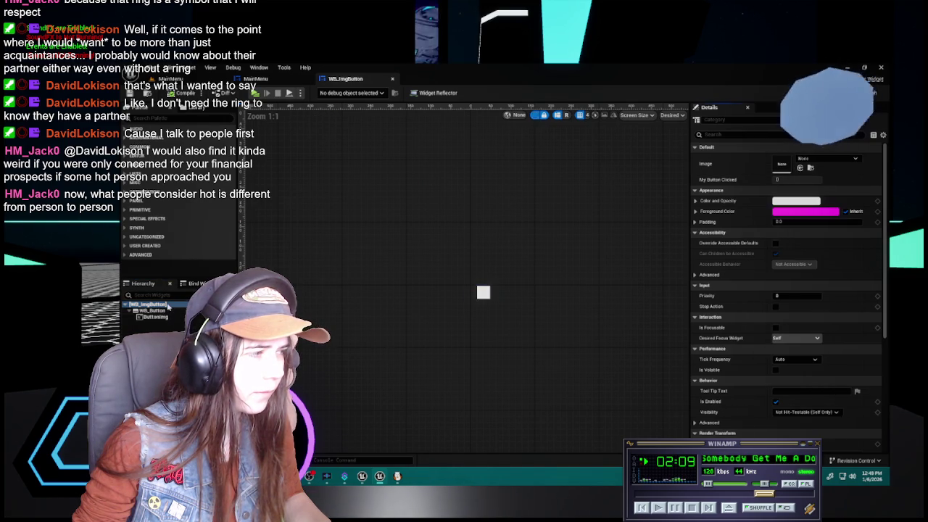
{"action": "left_click", "coordinate": [166, 311]}
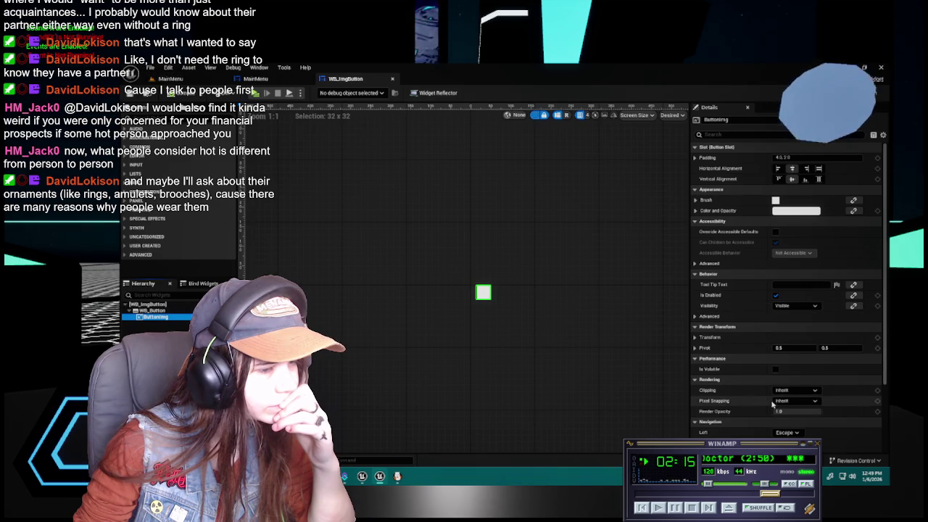
{"action": "scroll", "coordinate": [759, 410], "scroll_direction": "down", "scroll_amount": 2}
{"action": "scroll", "coordinate": [759, 410], "scroll_direction": "up", "scroll_amount": 2}
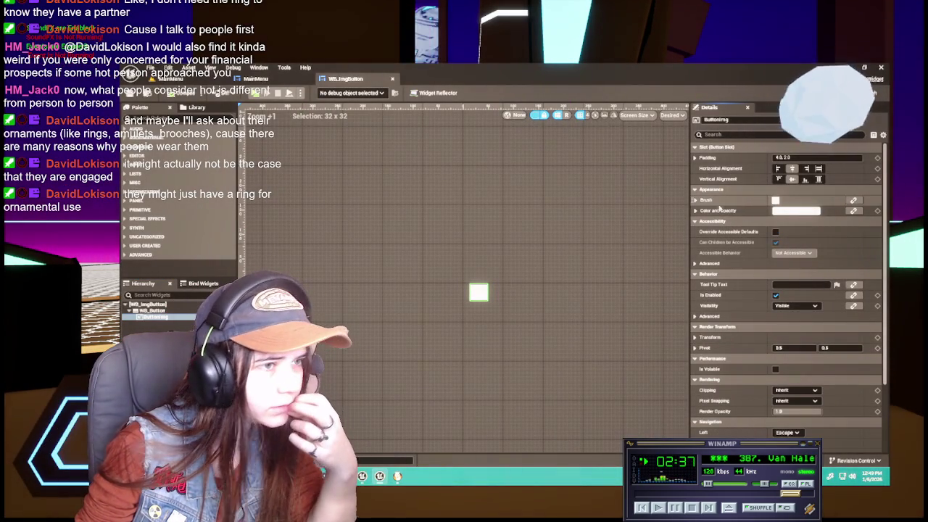
{"action": "left_click", "coordinate": [696, 210]}
{"action": "left_click", "coordinate": [696, 210]}
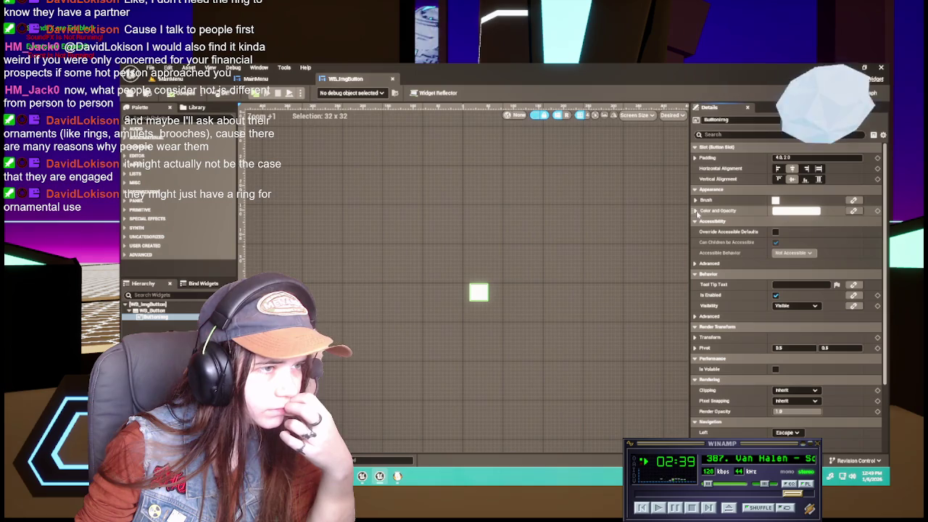
{"action": "left_click", "coordinate": [257, 79]}
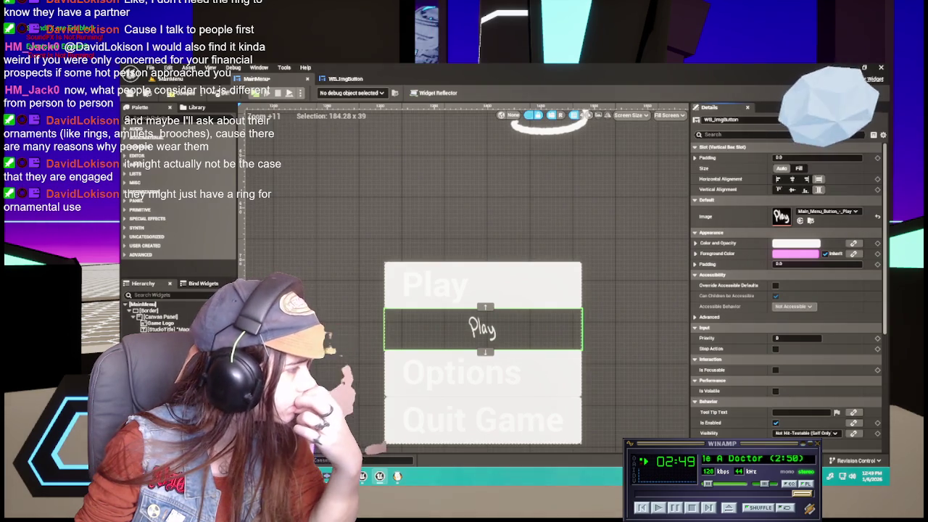
{"action": "scroll", "coordinate": [763, 315], "scroll_direction": "down", "scroll_amount": 2}
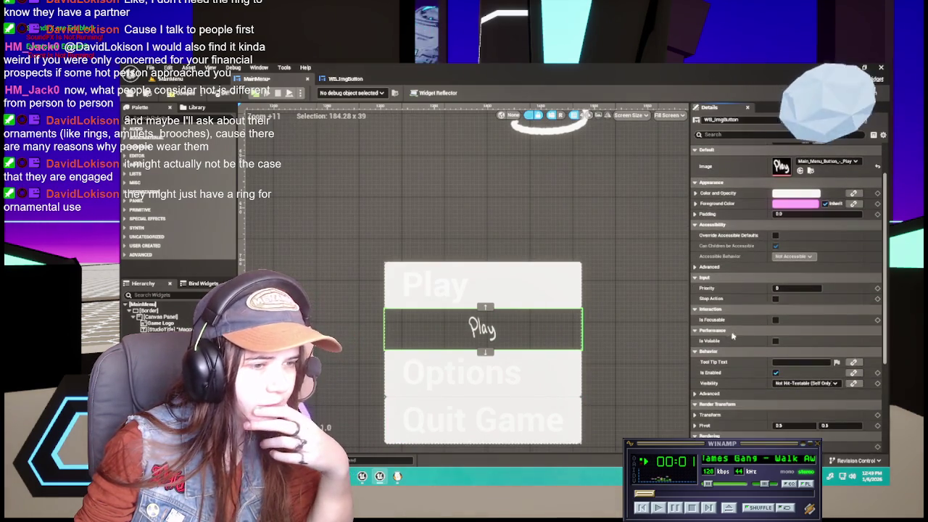
{"action": "scroll", "coordinate": [731, 337], "scroll_direction": "up", "scroll_amount": 2}
{"action": "left_click", "coordinate": [348, 80]}
{"action": "left_click", "coordinate": [251, 80]}
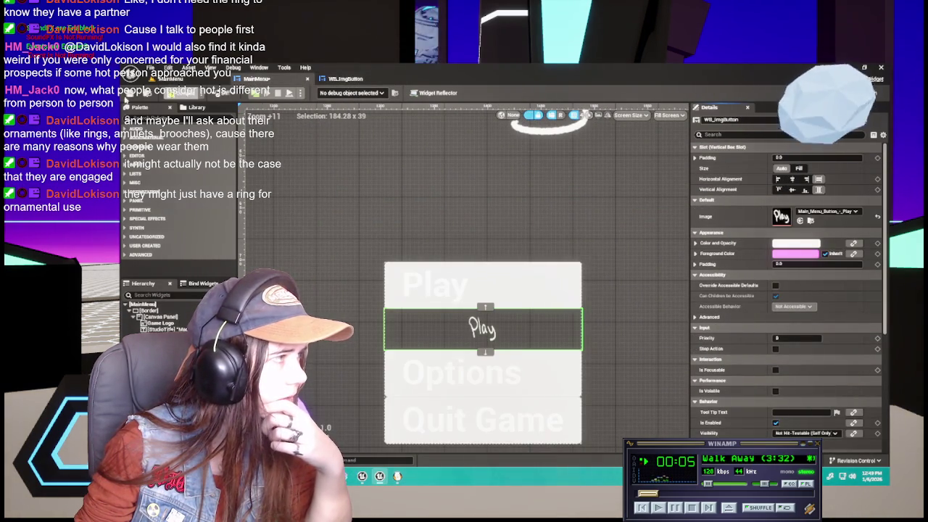
{"action": "left_click", "coordinate": [361, 78]}
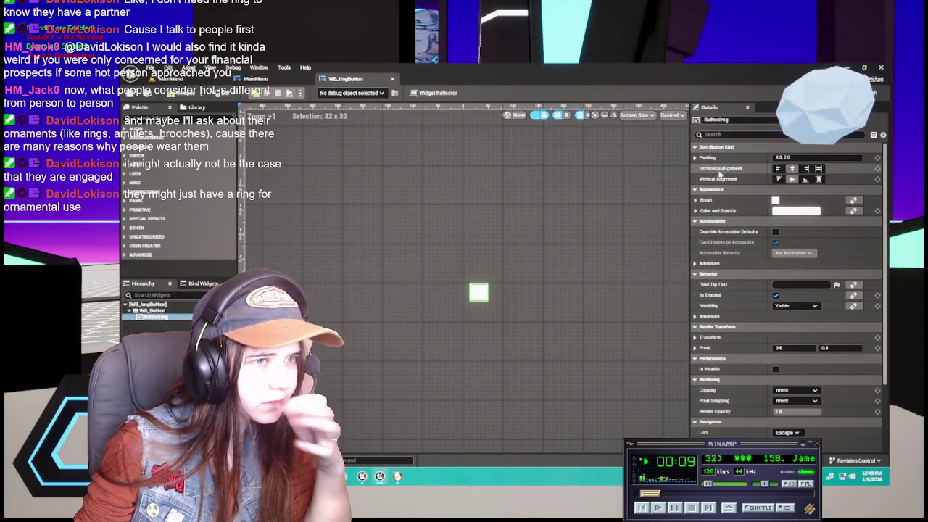
{"action": "left_click", "coordinate": [695, 158]}
{"action": "scroll", "coordinate": [464, 271], "scroll_direction": "down", "scroll_amount": 1}
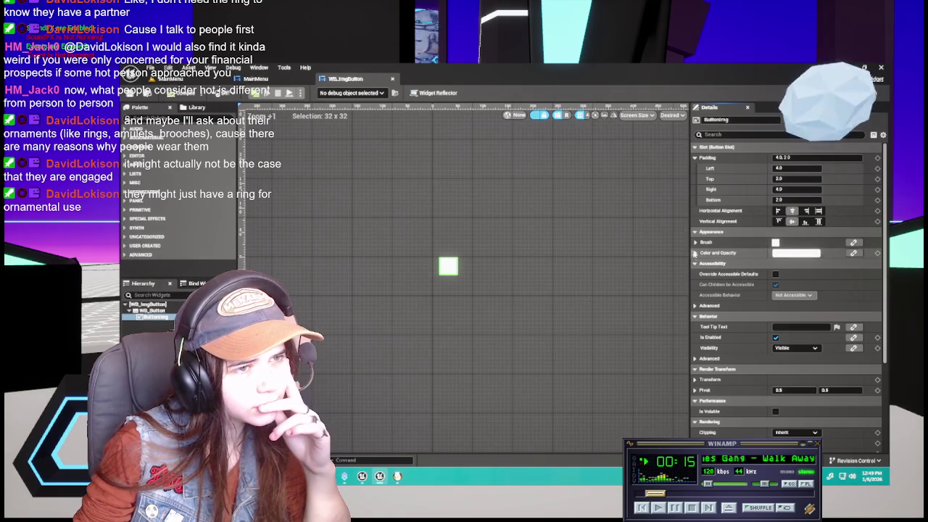
{"action": "left_click", "coordinate": [695, 157]}
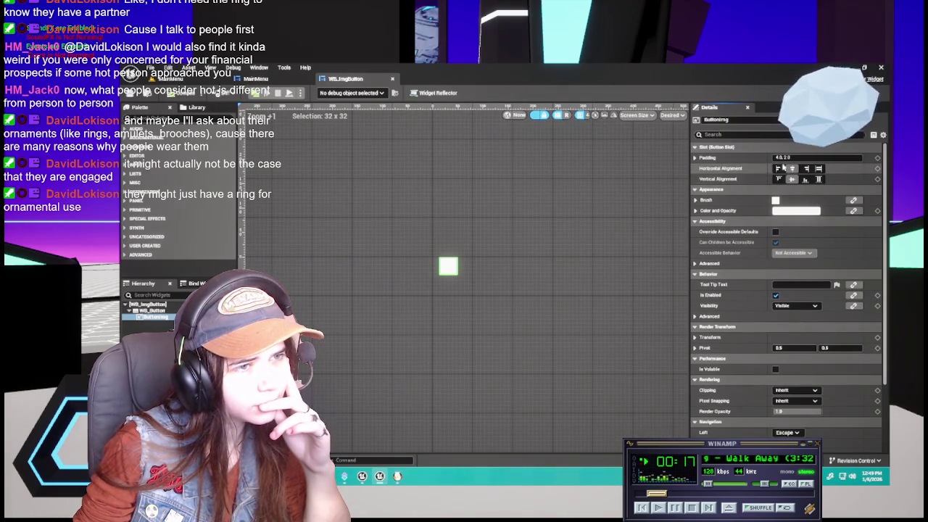
{"action": "scroll", "coordinate": [770, 338], "scroll_direction": "down", "scroll_amount": 1}
{"action": "scroll", "coordinate": [771, 339], "scroll_direction": "down", "scroll_amount": 2}
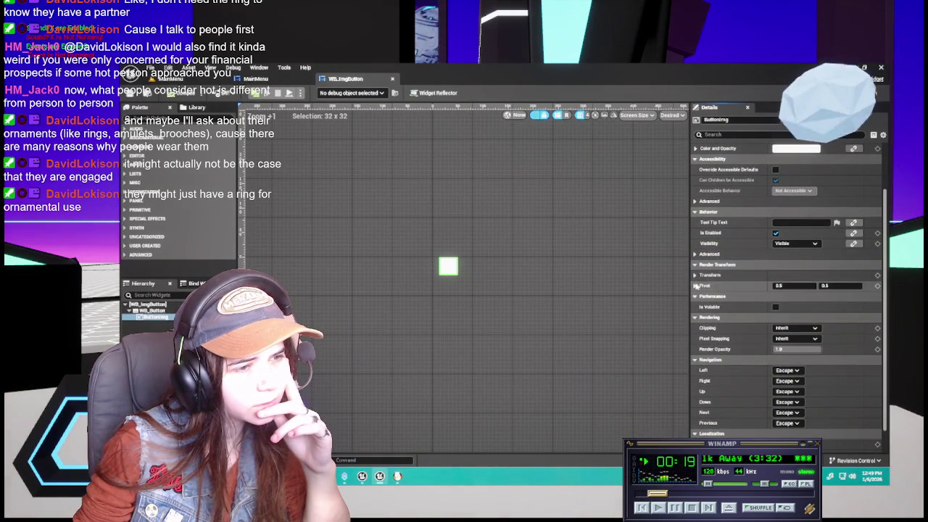
{"action": "left_click", "coordinate": [695, 276]}
{"action": "left_click", "coordinate": [695, 275]}
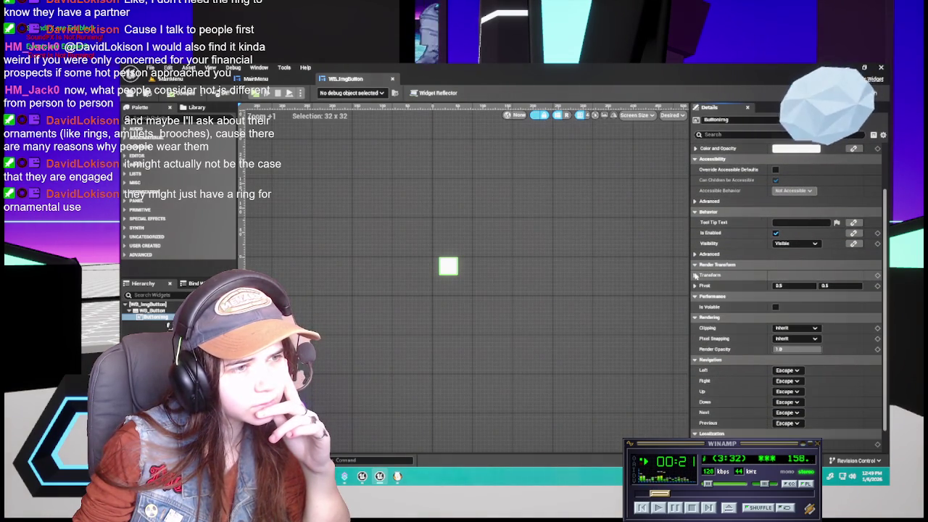
{"action": "scroll", "coordinate": [722, 266], "scroll_direction": "down", "scroll_amount": 1}
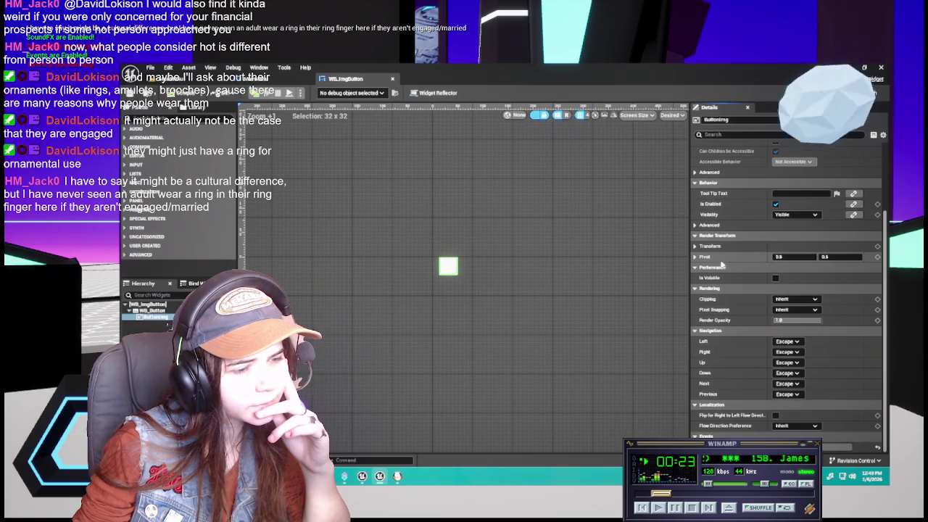
{"action": "scroll", "coordinate": [721, 265], "scroll_direction": "up", "scroll_amount": 3}
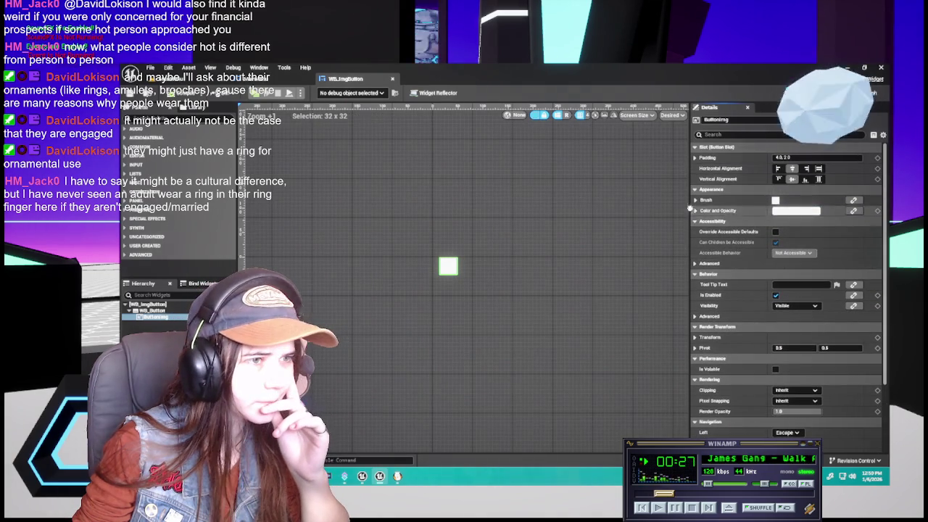
{"action": "left_click", "coordinate": [685, 216]}
{"action": "left_click", "coordinate": [443, 270]}
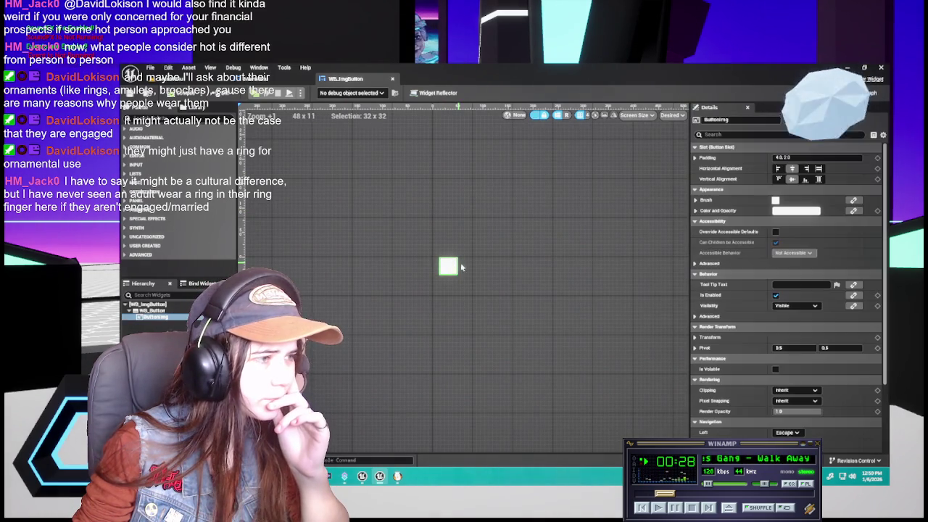
{"action": "left_click", "coordinate": [696, 211]}
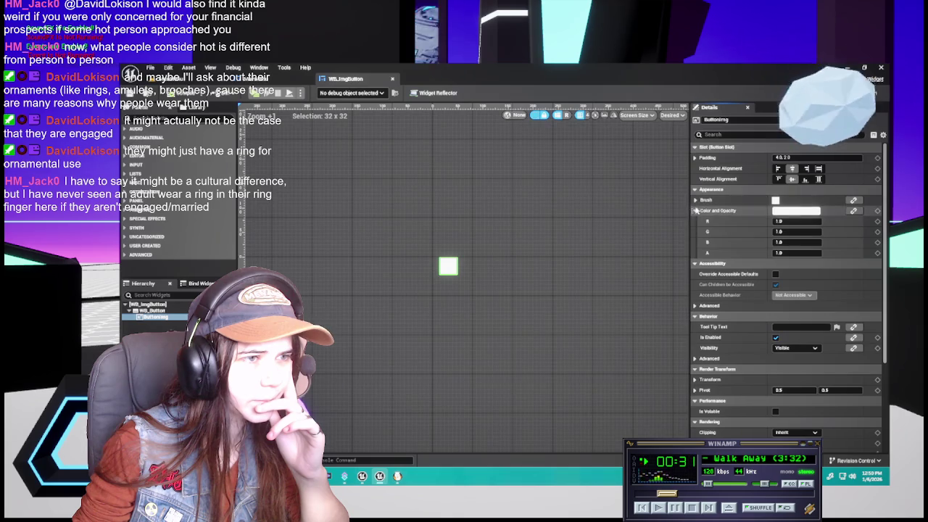
{"action": "left_click", "coordinate": [696, 211]}
{"action": "left_click", "coordinate": [695, 201]}
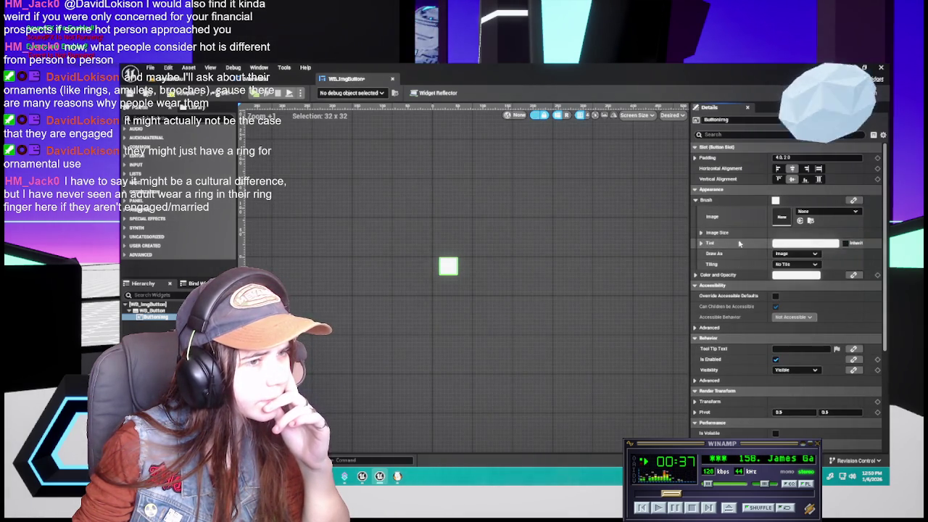
{"action": "left_click", "coordinate": [700, 233]}
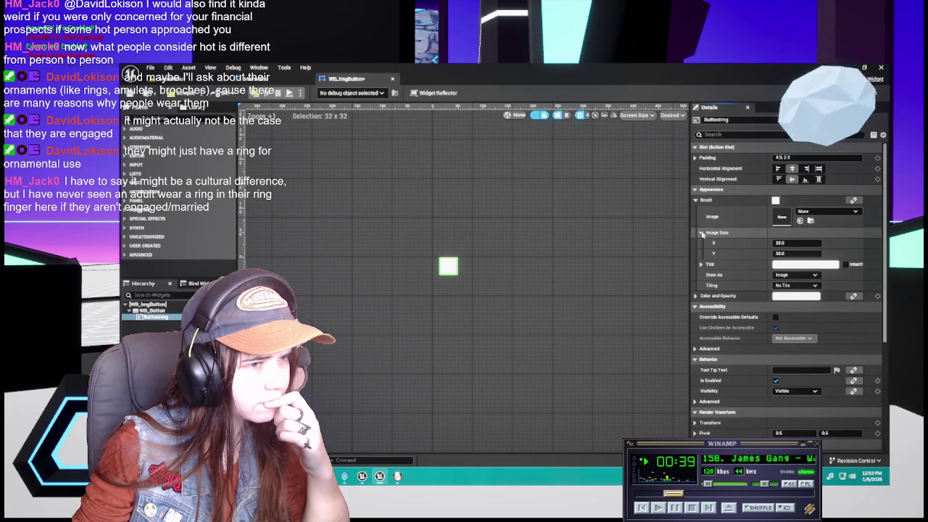
{"action": "left_click", "coordinate": [701, 233]}
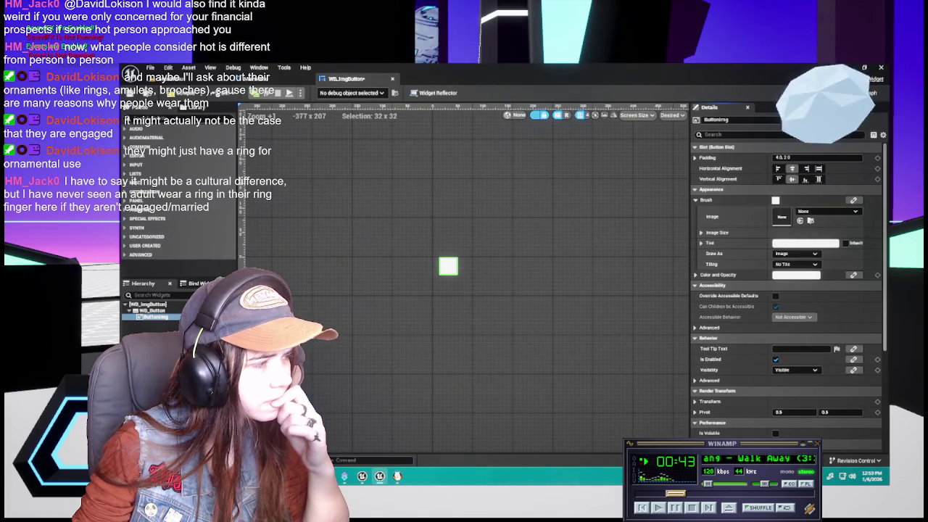
{"action": "scroll", "coordinate": [787, 290], "scroll_direction": "down", "scroll_amount": 5}
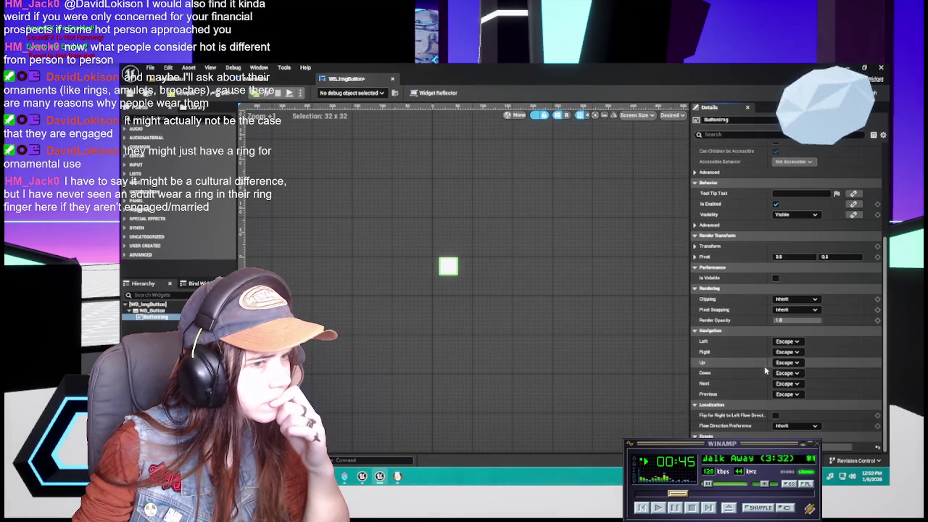
{"action": "key", "text": "Escape"}
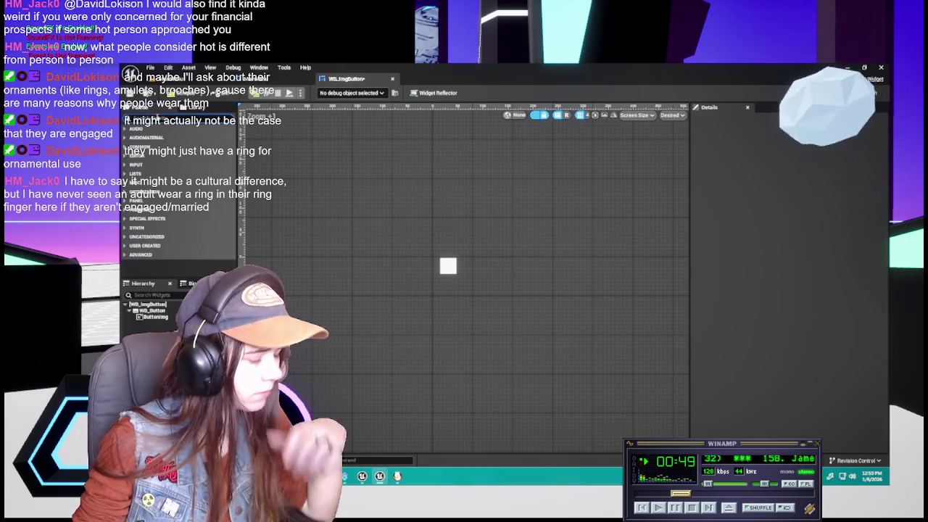
Wrap the ButtonImg widget in a Horizontal Box.
{"action": "type", "text": "h"}
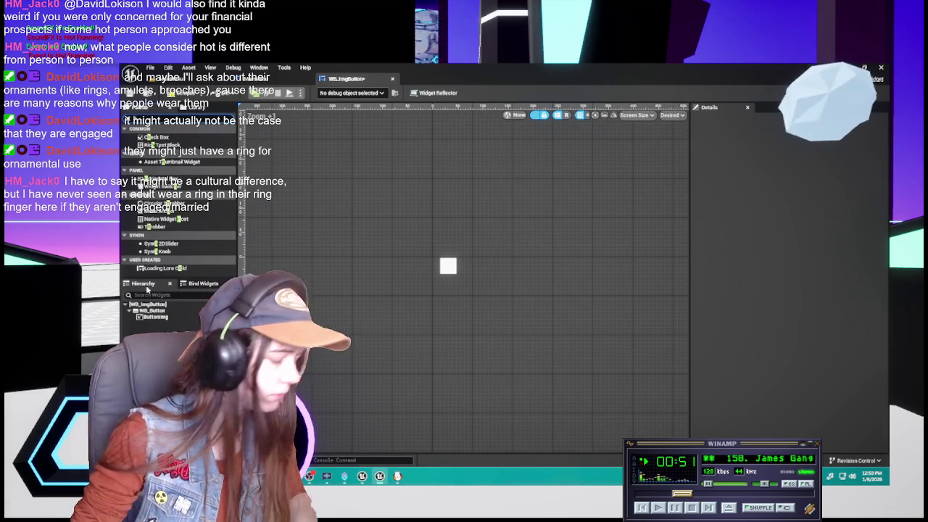
{"action": "key", "text": "BackSpace"}
{"action": "left_click", "coordinate": [156, 317]}
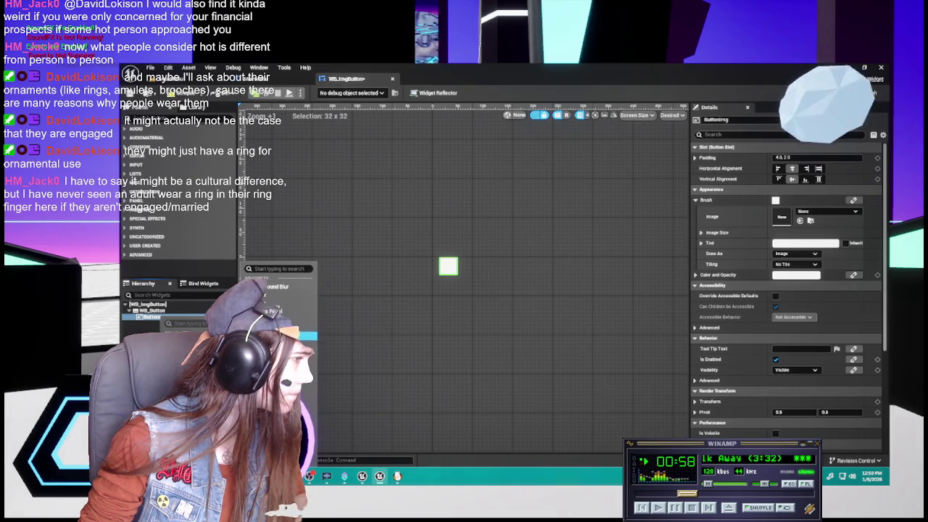
{"action": "left_click", "coordinate": [308, 336]}
{"action": "left_click", "coordinate": [183, 330]}
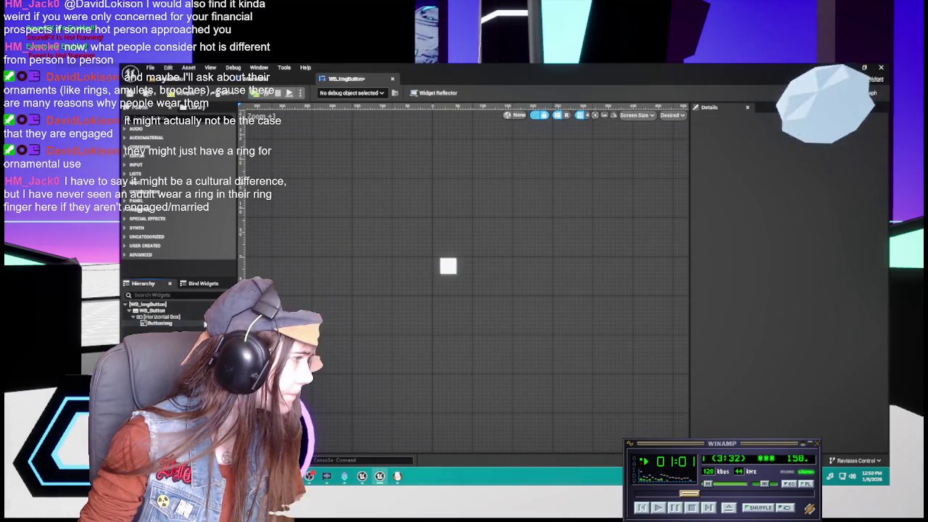
{"action": "left_click", "coordinate": [172, 320]}
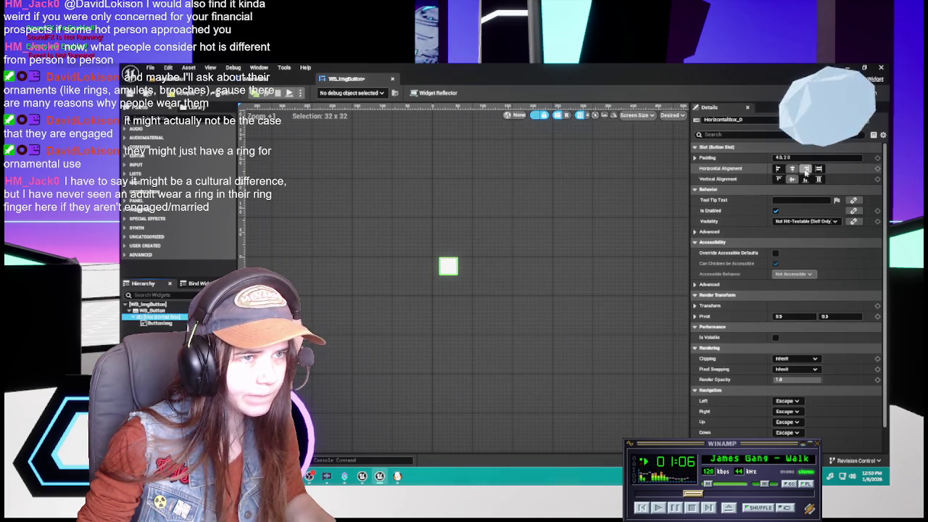
Set ButtonImg's slot Size to Fill and compare with the MainMenu layout.
{"action": "left_click", "coordinate": [161, 323]}
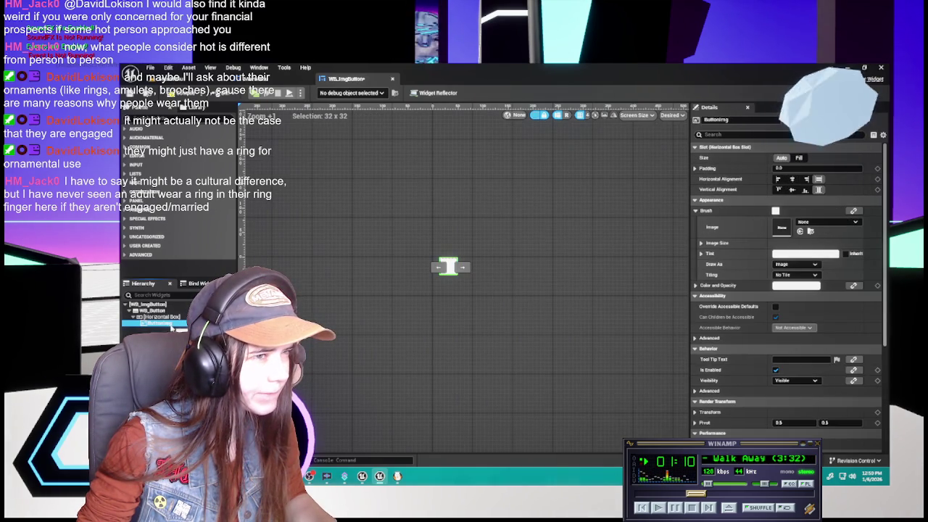
{"action": "left_click", "coordinate": [798, 157]}
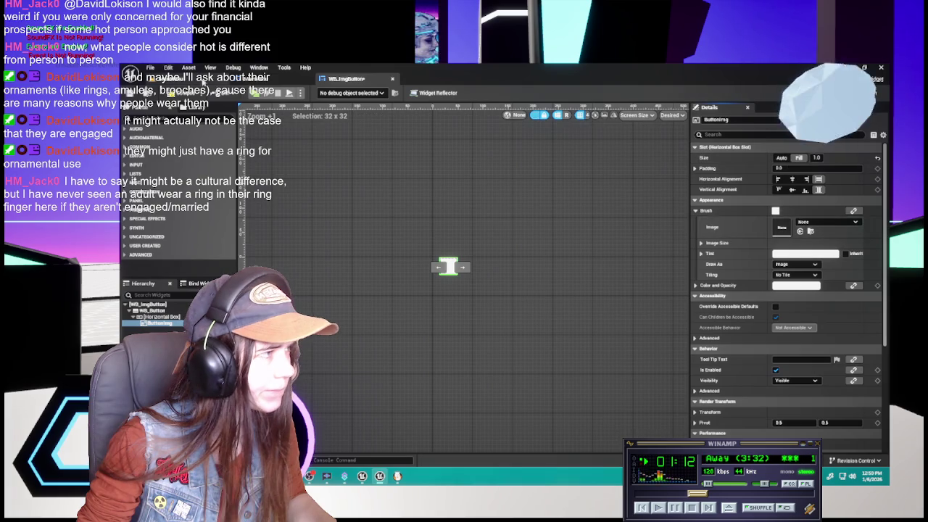
{"action": "left_click", "coordinate": [305, 79]}
{"action": "left_click", "coordinate": [331, 81]}
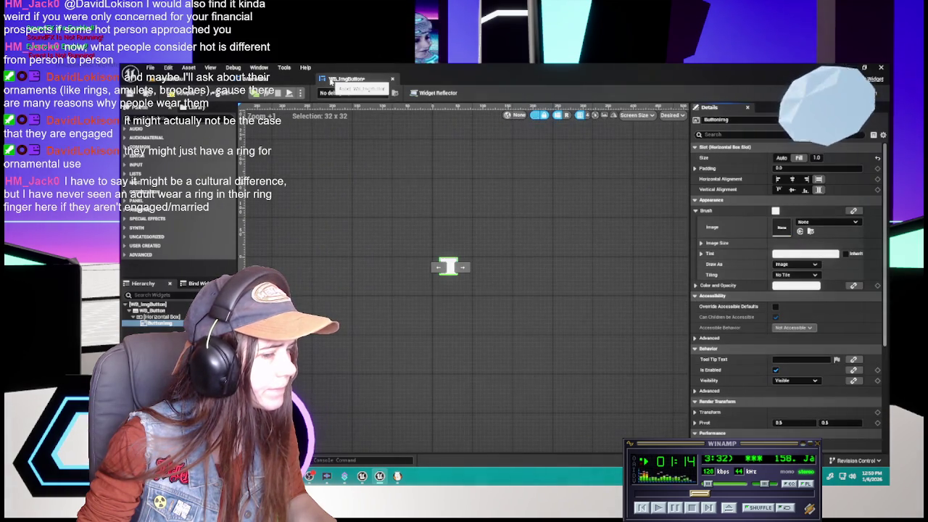
Undo the Horizontal Box wrap, then review WB_Button's Clipping (kept at Inherit) and Background Color.
{"action": "scroll", "coordinate": [755, 389], "scroll_direction": "down", "scroll_amount": 5}
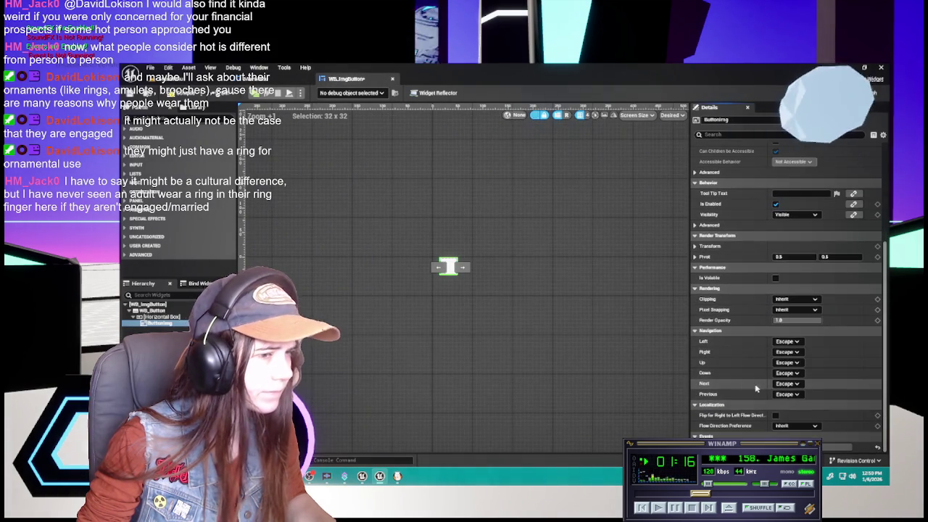
{"action": "scroll", "coordinate": [754, 389], "scroll_direction": "up", "scroll_amount": 5}
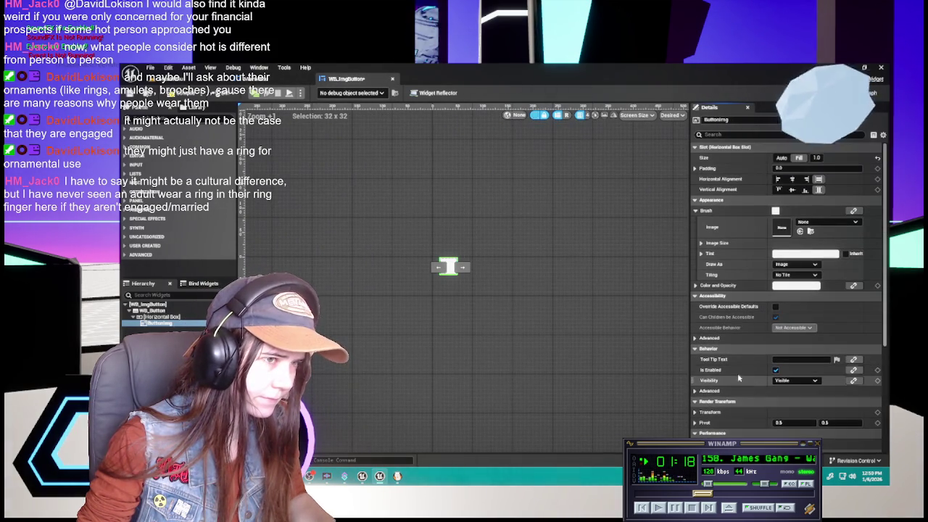
{"action": "key", "text": "ctrl+z"}
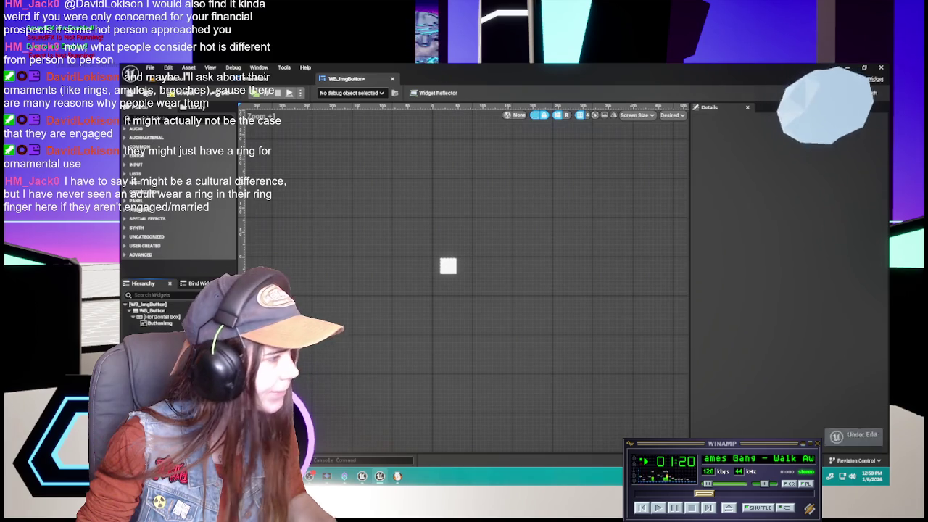
{"action": "left_click", "coordinate": [173, 312]}
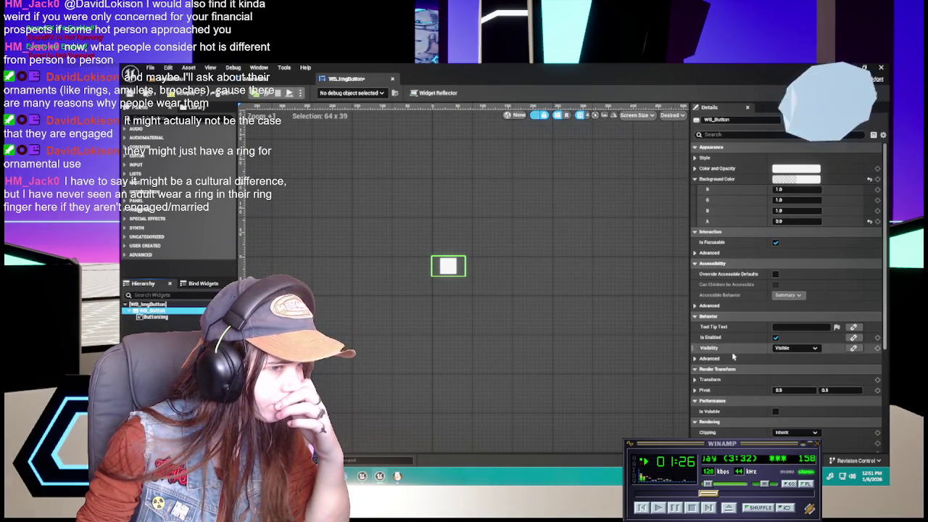
{"action": "scroll", "coordinate": [733, 357], "scroll_direction": "down", "scroll_amount": 3}
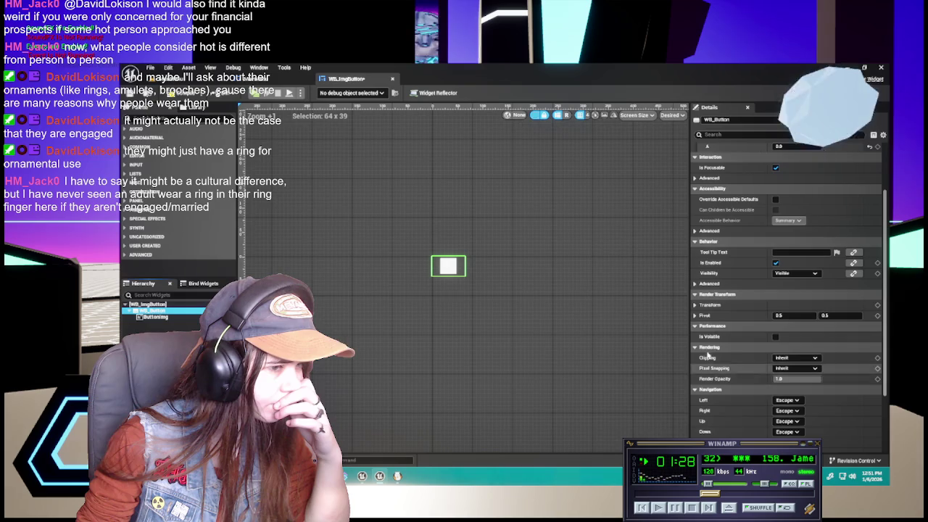
{"action": "scroll", "coordinate": [704, 404], "scroll_direction": "down", "scroll_amount": 3}
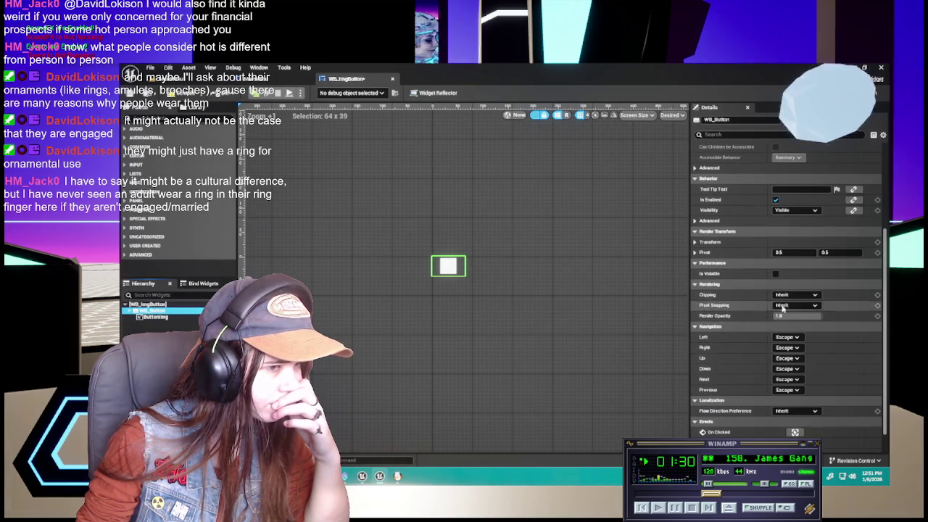
{"action": "left_click", "coordinate": [795, 295]}
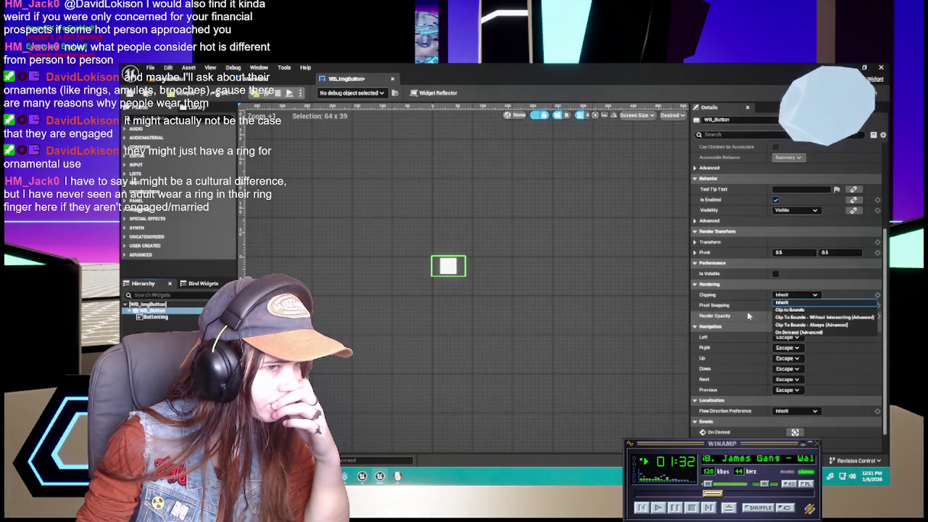
{"action": "left_click", "coordinate": [740, 385]}
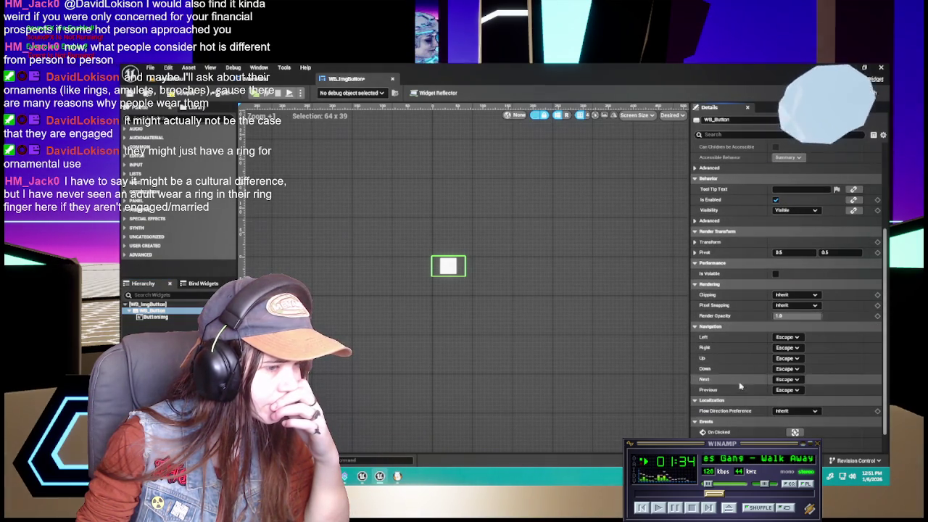
{"action": "scroll", "coordinate": [753, 337], "scroll_direction": "up", "scroll_amount": 2}
{"action": "scroll", "coordinate": [753, 337], "scroll_direction": "up", "scroll_amount": 4}
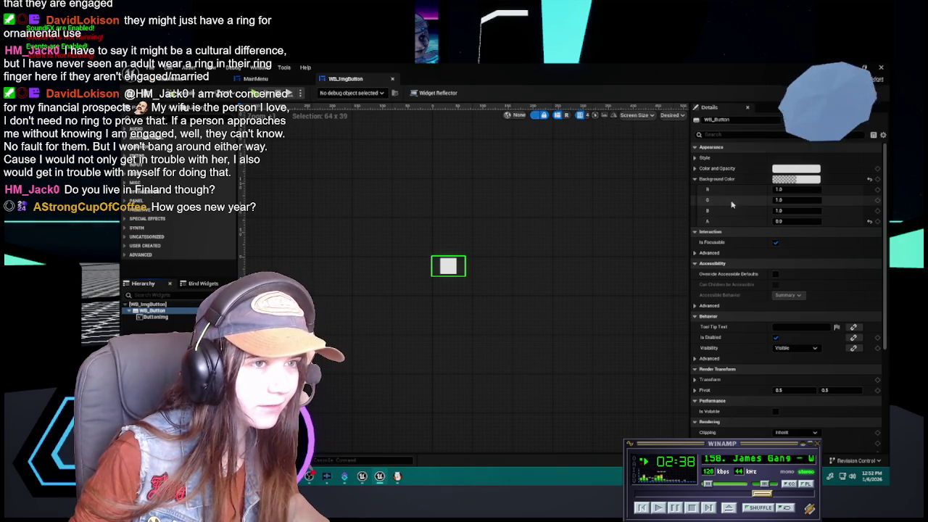
Collapse WB_Button's Background Color values, then select ButtonImg to show its Brush settings.
{"action": "left_click", "coordinate": [695, 179]}
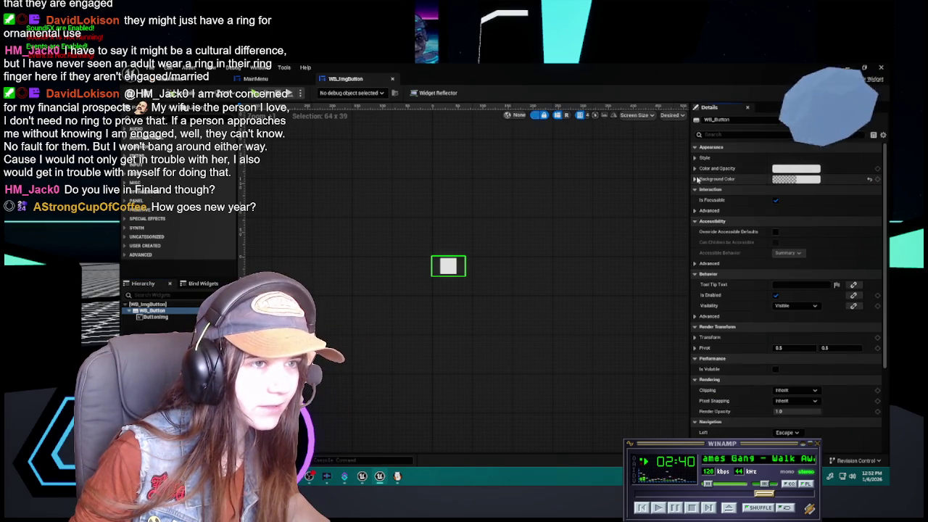
{"action": "left_click", "coordinate": [694, 148]}
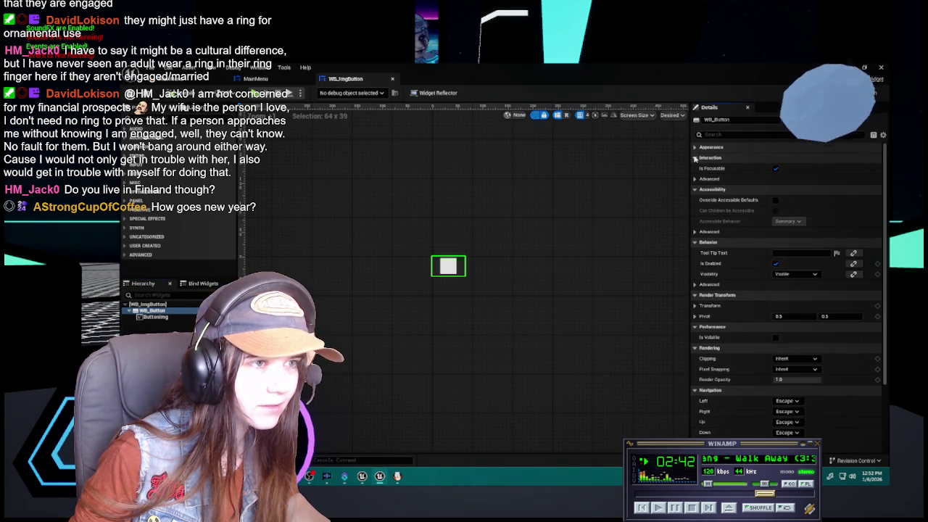
{"action": "left_click", "coordinate": [695, 148]}
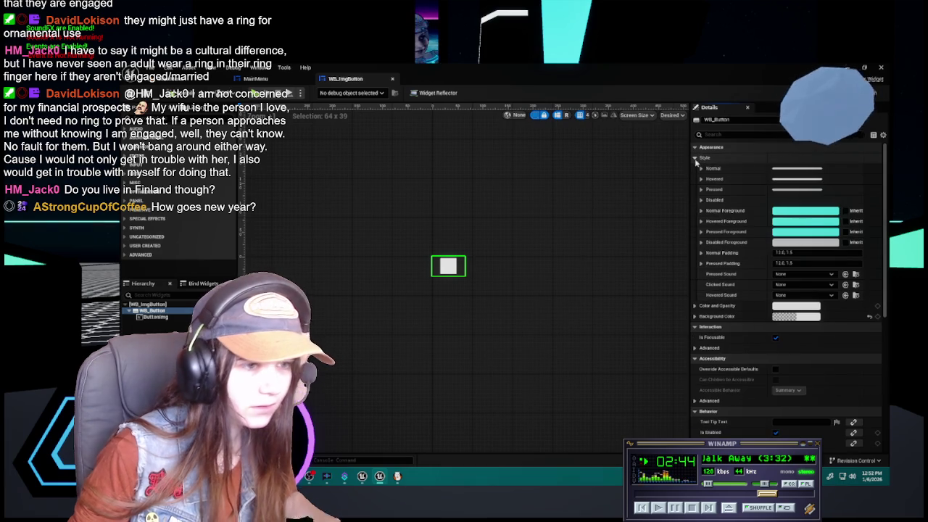
{"action": "scroll", "coordinate": [752, 390], "scroll_direction": "down", "scroll_amount": 5}
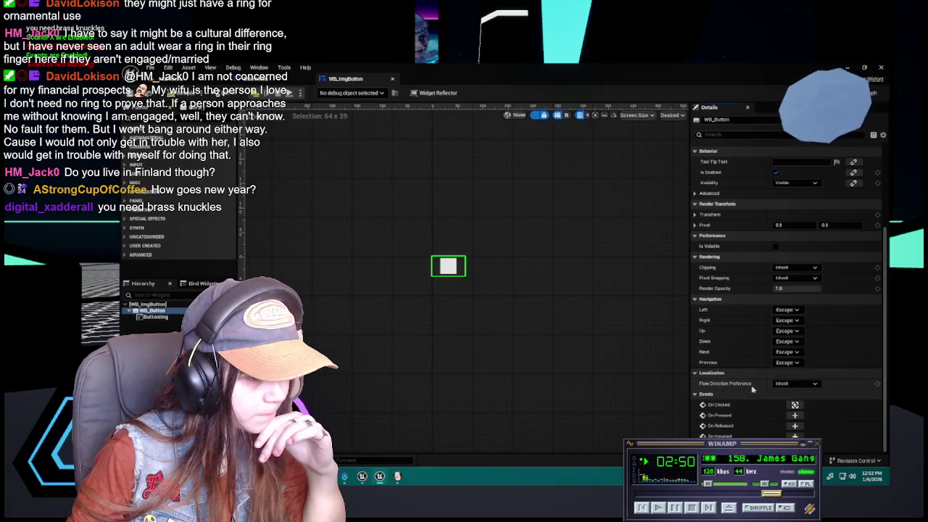
{"action": "scroll", "coordinate": [750, 385], "scroll_direction": "up", "scroll_amount": 5}
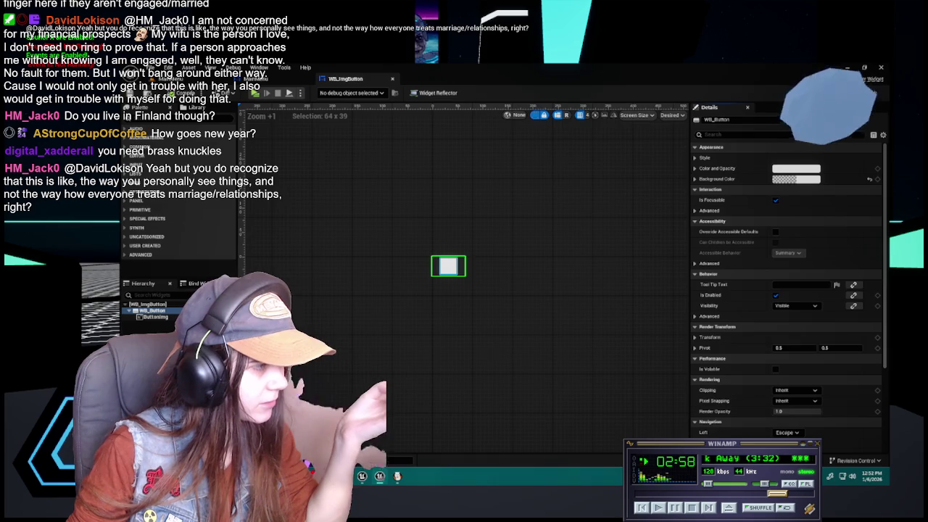
{"action": "left_click", "coordinate": [447, 266]}
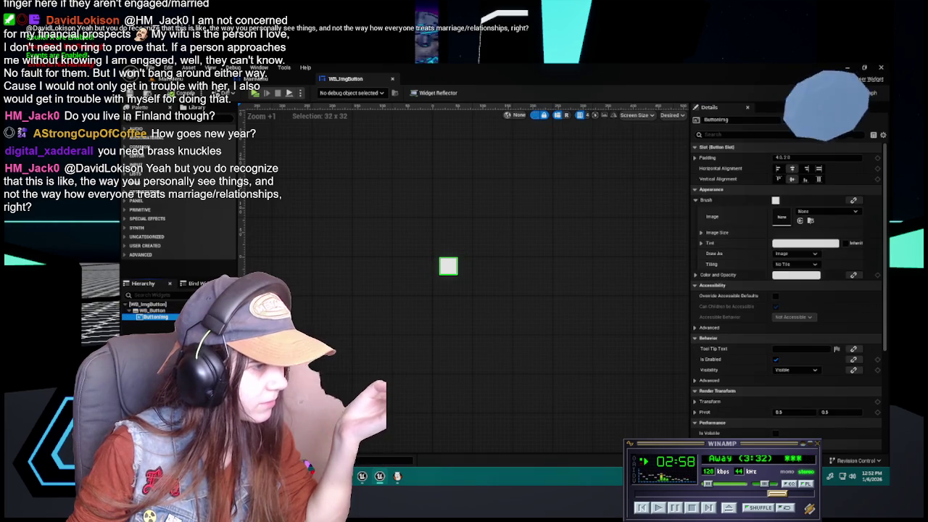
Set the ButtonImg brush's Draw As to Border and glance at the MainMenu layout.
{"action": "left_click", "coordinate": [776, 266]}
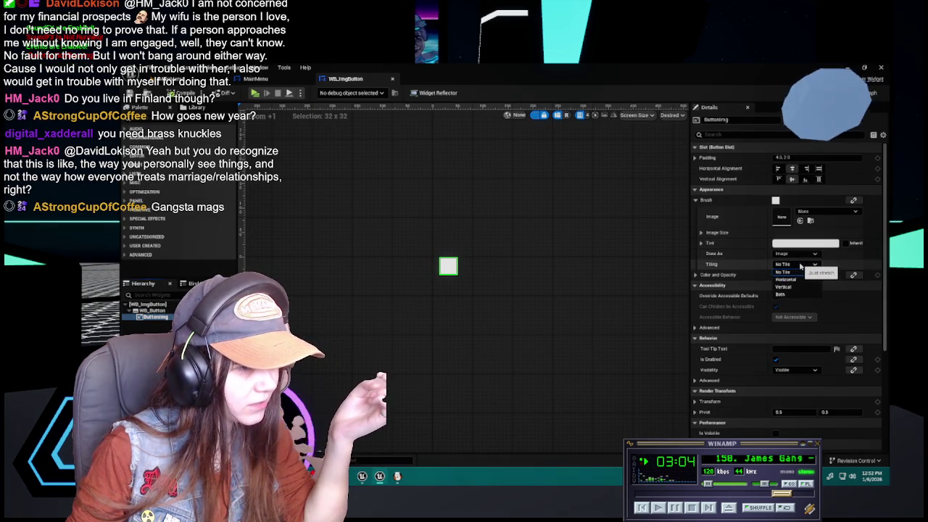
{"action": "left_click", "coordinate": [797, 272]}
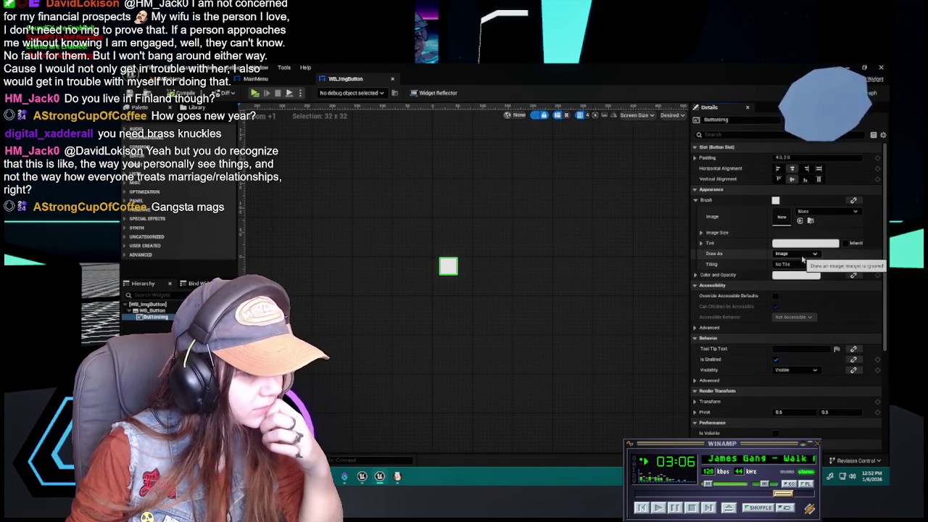
{"action": "left_click", "coordinate": [802, 255]}
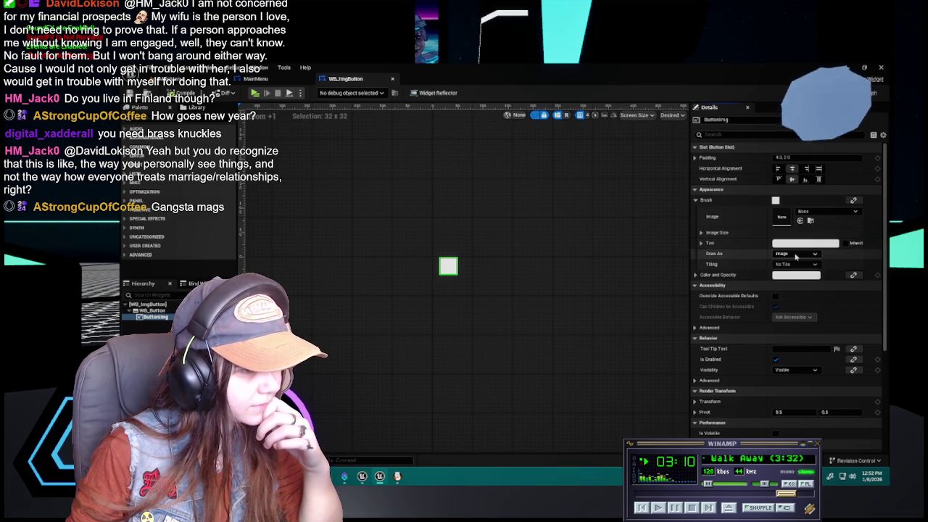
{"action": "left_click", "coordinate": [783, 276]}
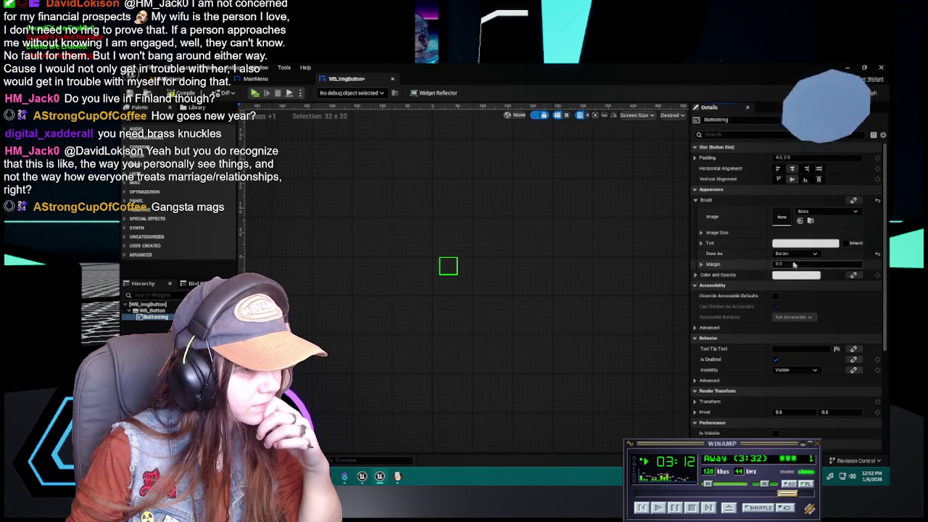
{"action": "left_click", "coordinate": [255, 78]}
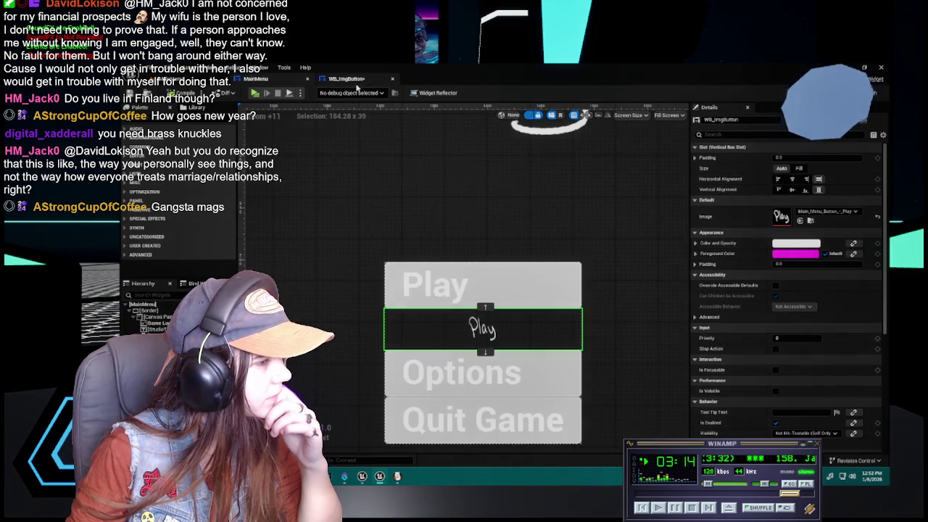
{"action": "left_click", "coordinate": [359, 80]}
Pick the Play texture as the brush image and compare in MainMenu.
{"action": "left_click", "coordinate": [808, 254]}
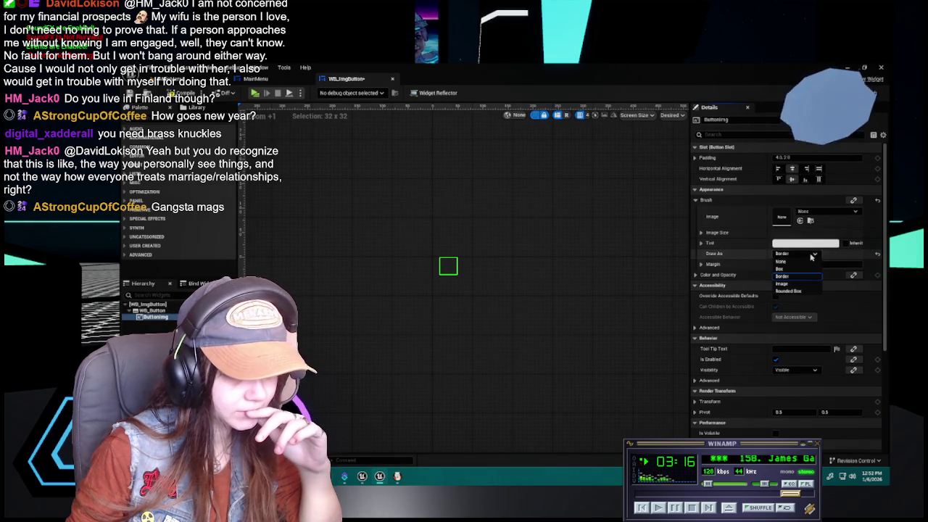
{"action": "left_click", "coordinate": [813, 262]}
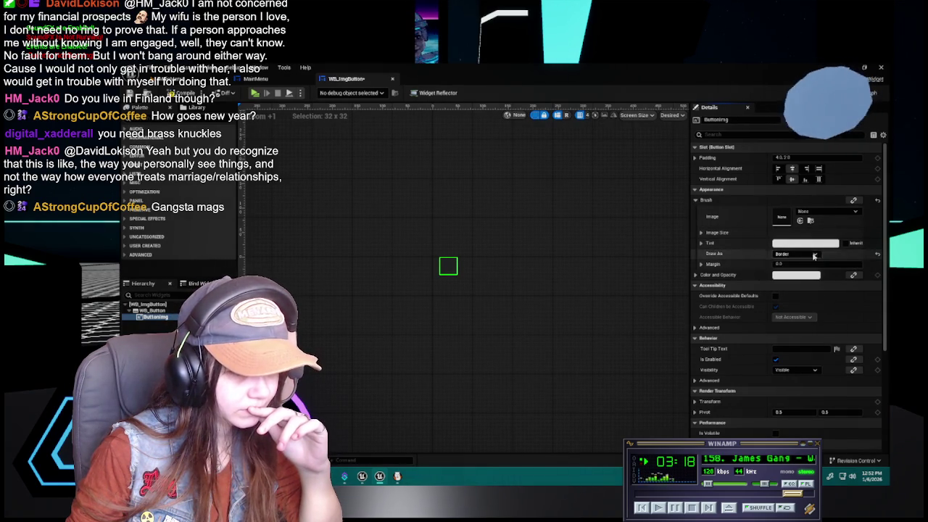
{"action": "left_click", "coordinate": [815, 211]}
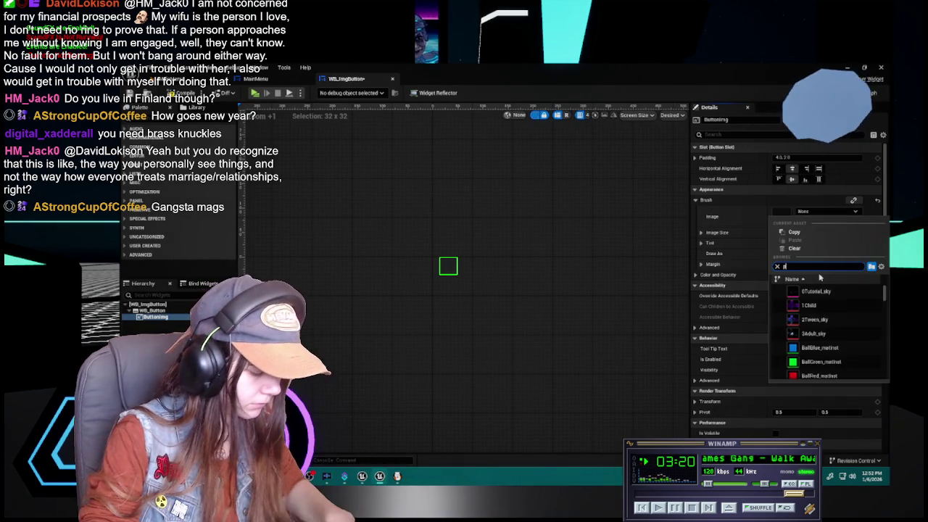
{"action": "type", "text": "play"}
{"action": "left_click", "coordinate": [817, 289]}
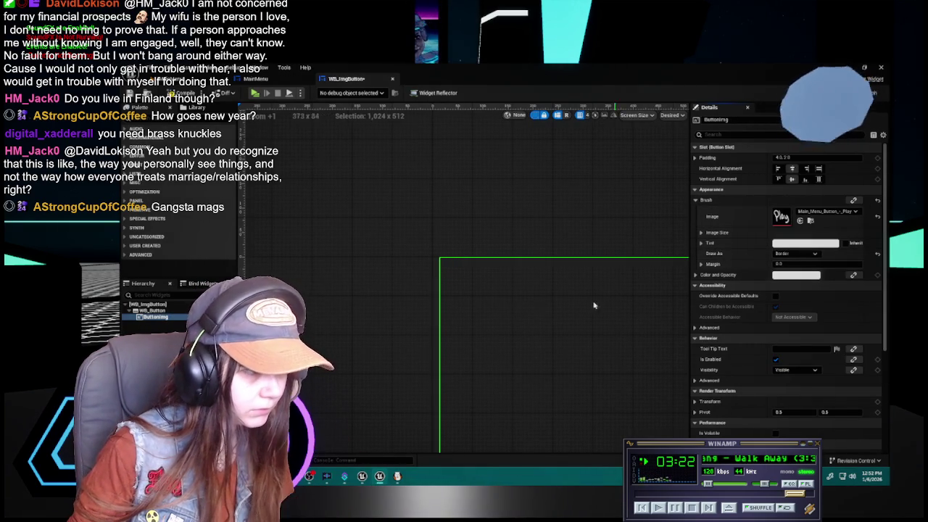
{"action": "scroll", "coordinate": [512, 308], "scroll_direction": "down", "scroll_amount": 9}
{"action": "scroll", "coordinate": [540, 273], "scroll_direction": "up", "scroll_amount": 5}
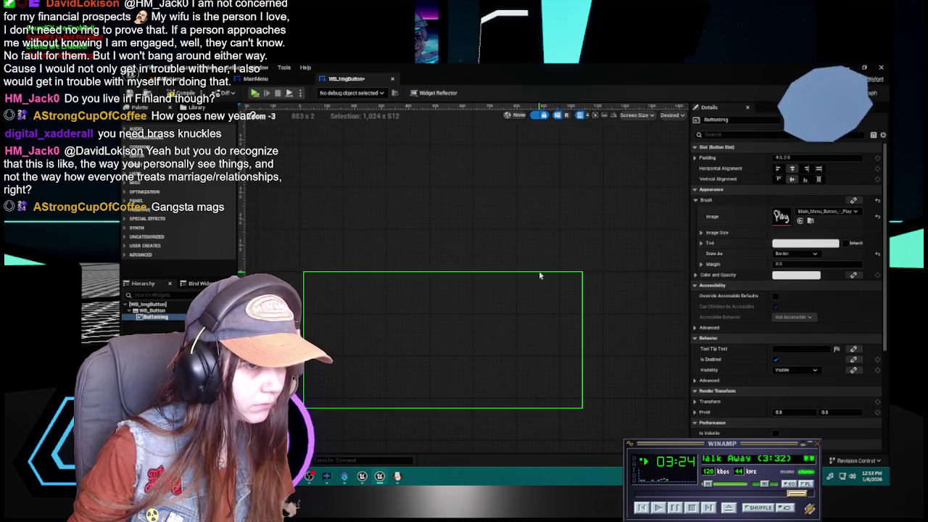
{"action": "left_click", "coordinate": [274, 79]}
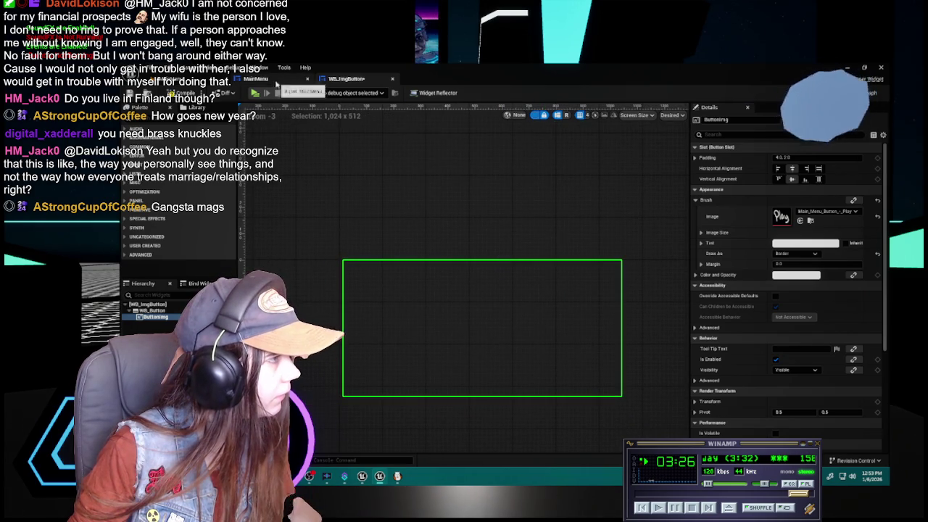
{"action": "left_click", "coordinate": [348, 79]}
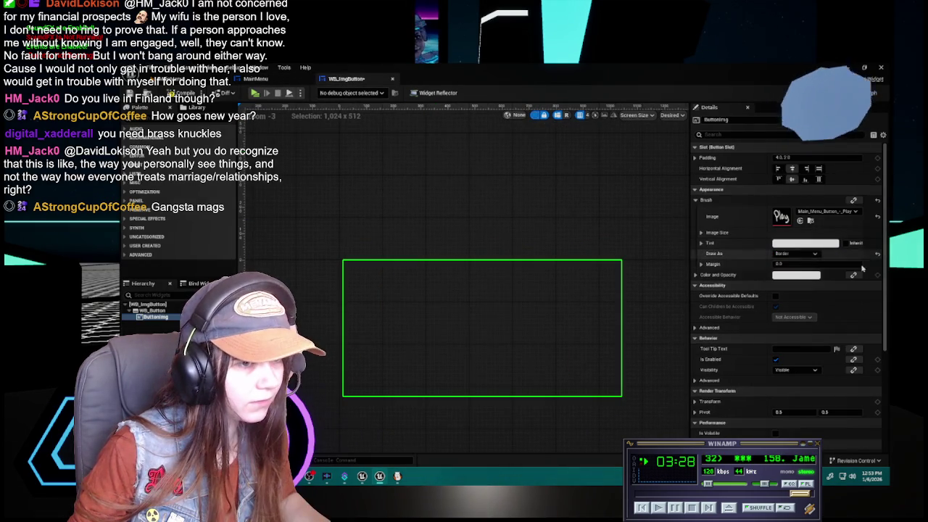
Switch Draw As to Image, then undo the Play image and select the outer button.
{"action": "left_click", "coordinate": [795, 254]}
{"action": "left_click", "coordinate": [796, 284]}
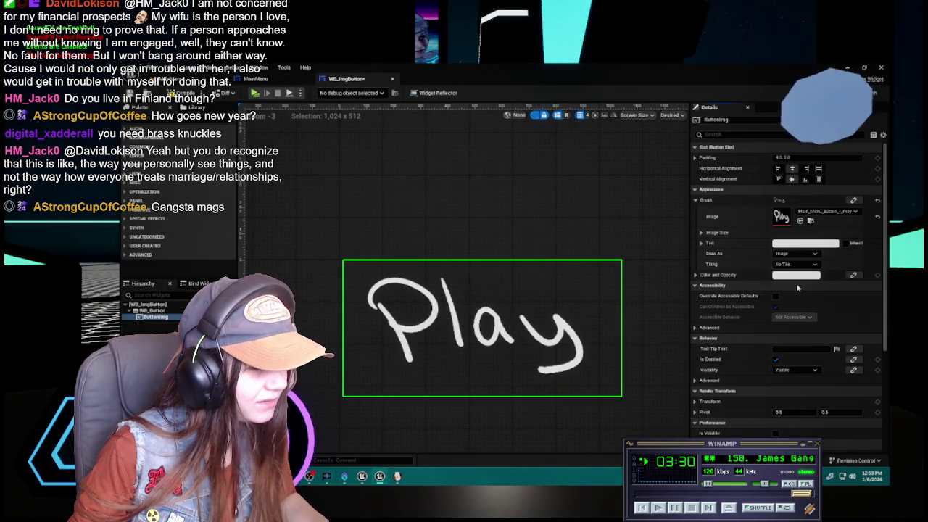
{"action": "scroll", "coordinate": [367, 208], "scroll_direction": "down", "scroll_amount": 1}
{"action": "left_click", "coordinate": [182, 93]}
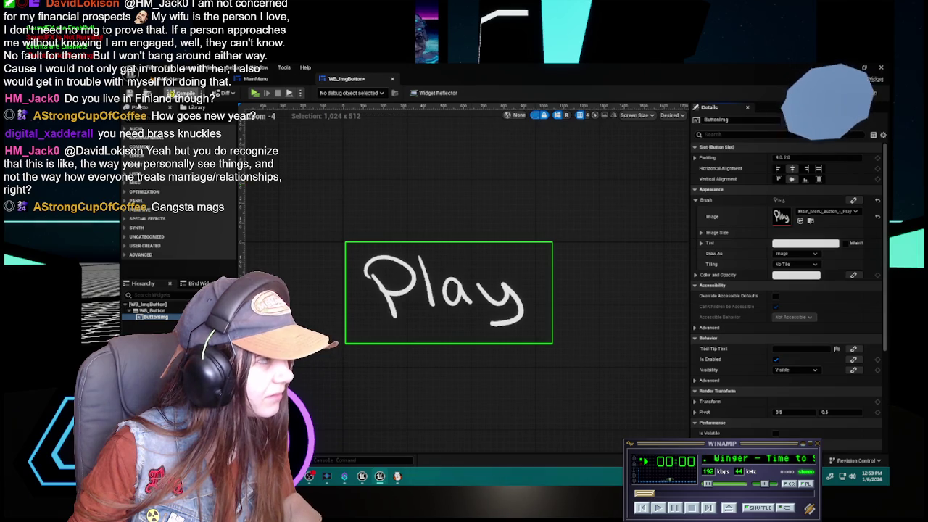
{"action": "left_click", "coordinate": [167, 311]}
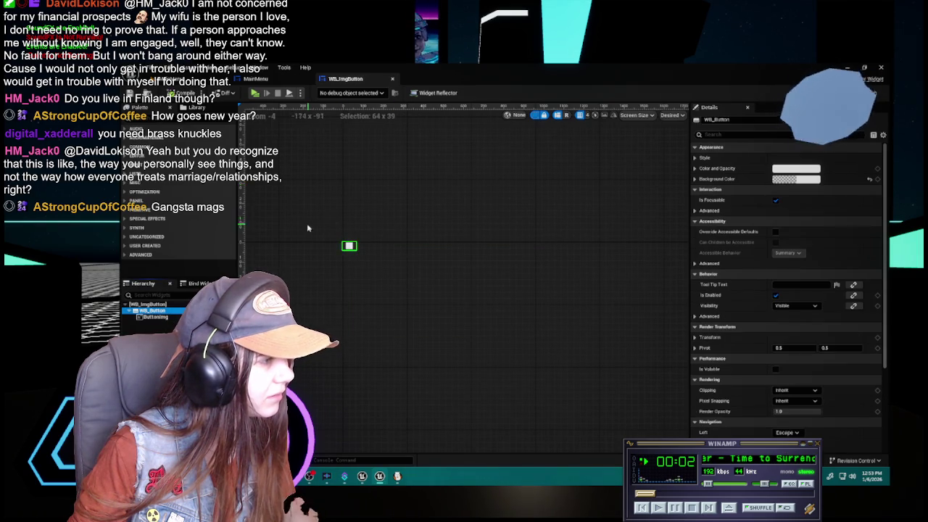
Reselect the button's image, check the MainMenu widget, then return to WB_ImgButton.
{"action": "scroll", "coordinate": [295, 238], "scroll_direction": "up", "scroll_amount": 5}
{"action": "left_click", "coordinate": [482, 266]}
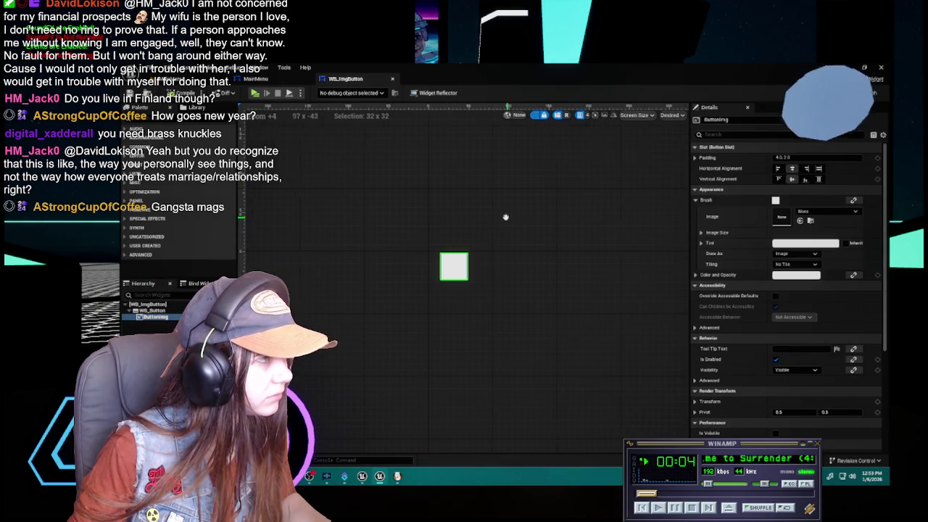
{"action": "left_click", "coordinate": [255, 78]}
{"action": "left_click", "coordinate": [363, 82]}
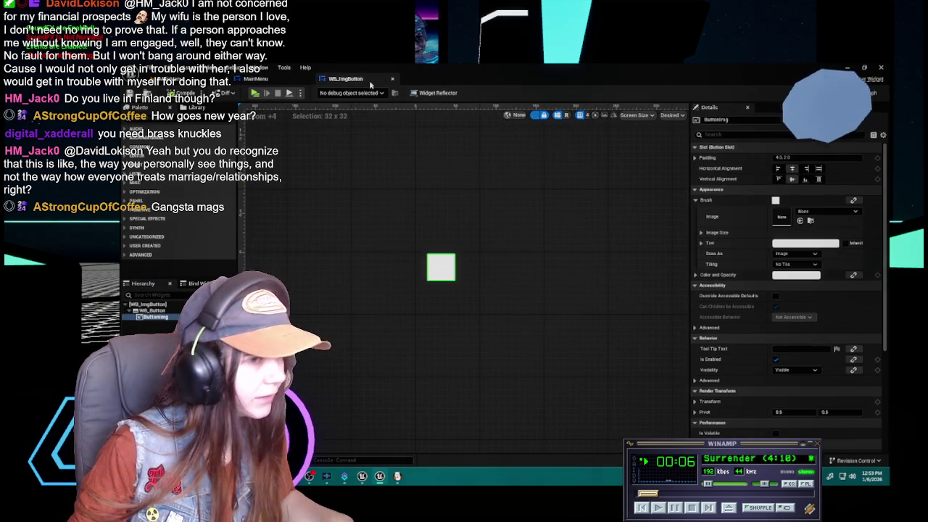
Test Both tiling and the texture picker with no image chosen, then show Image Size 32 × 32.
{"action": "left_click", "coordinate": [803, 264]}
{"action": "left_click", "coordinate": [795, 281]}
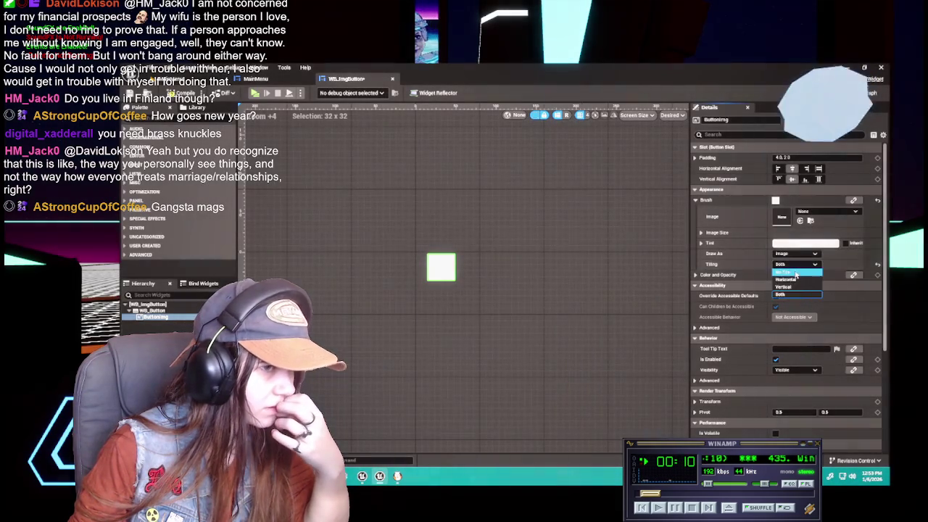
{"action": "left_click", "coordinate": [819, 211]}
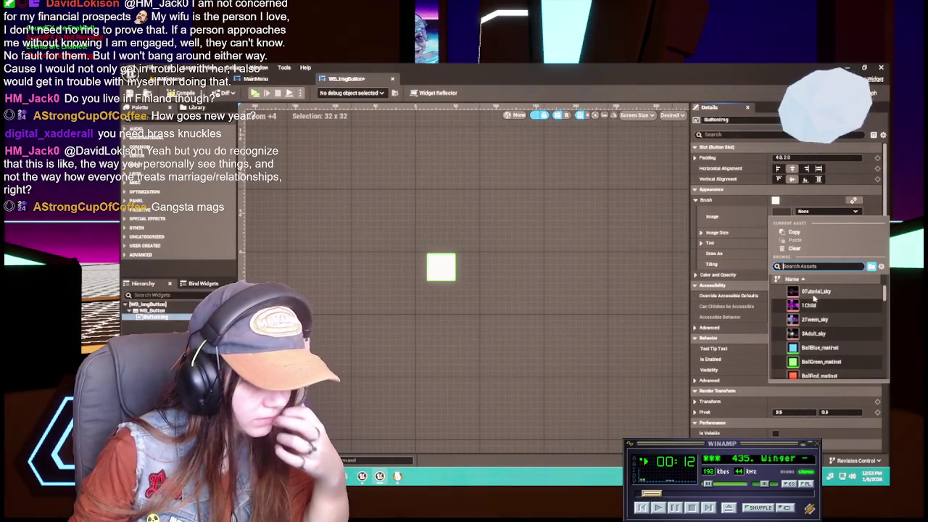
{"action": "left_click", "coordinate": [843, 211]}
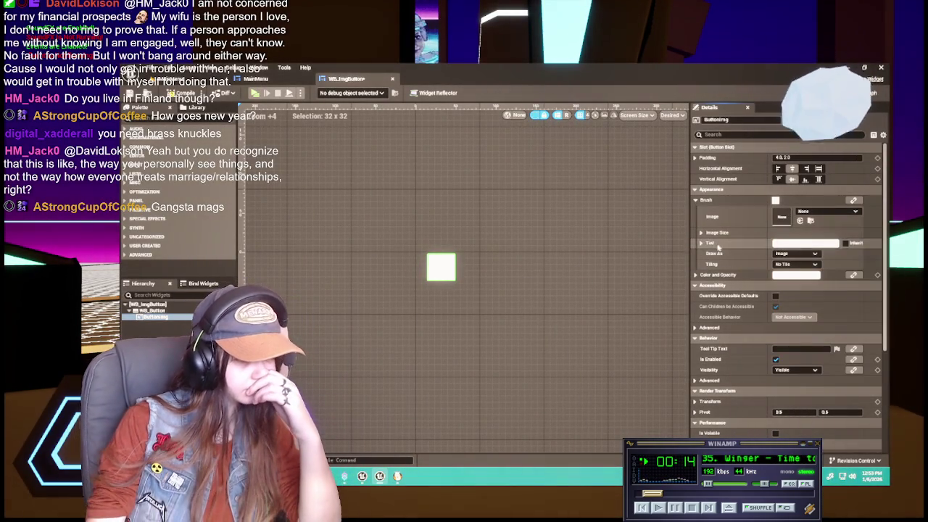
{"action": "left_click", "coordinate": [701, 232]}
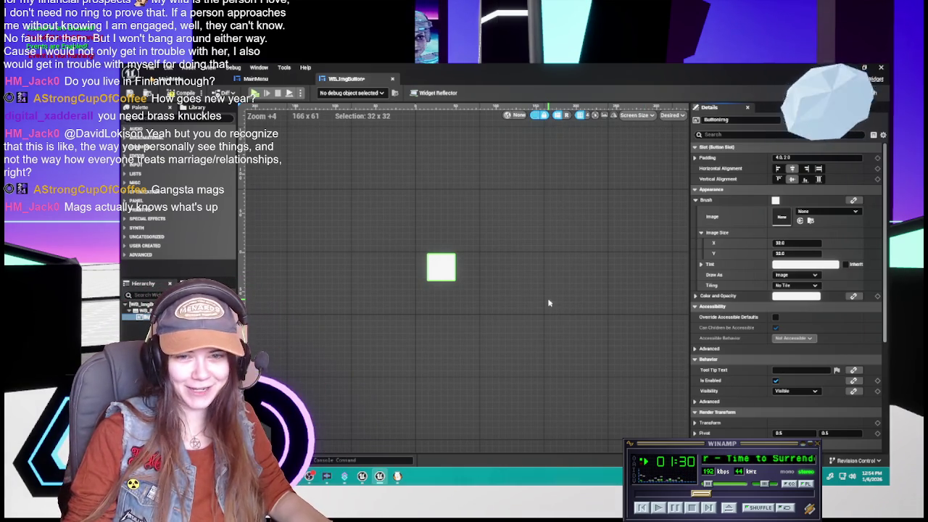
{"action": "scroll", "coordinate": [520, 299], "scroll_direction": "up", "scroll_amount": 1}
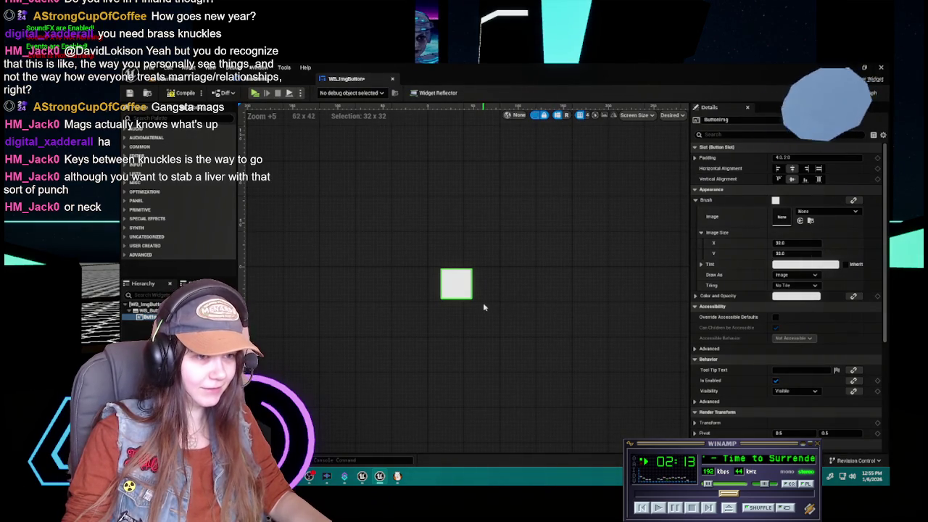
{"action": "scroll", "coordinate": [482, 303], "scroll_direction": "up", "scroll_amount": 1}
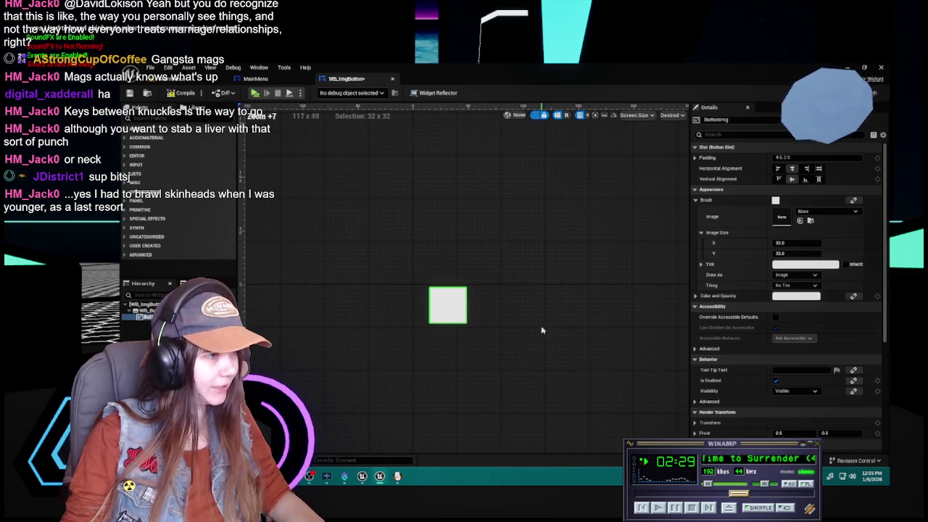
{"action": "scroll", "coordinate": [541, 325], "scroll_direction": "up", "scroll_amount": 1}
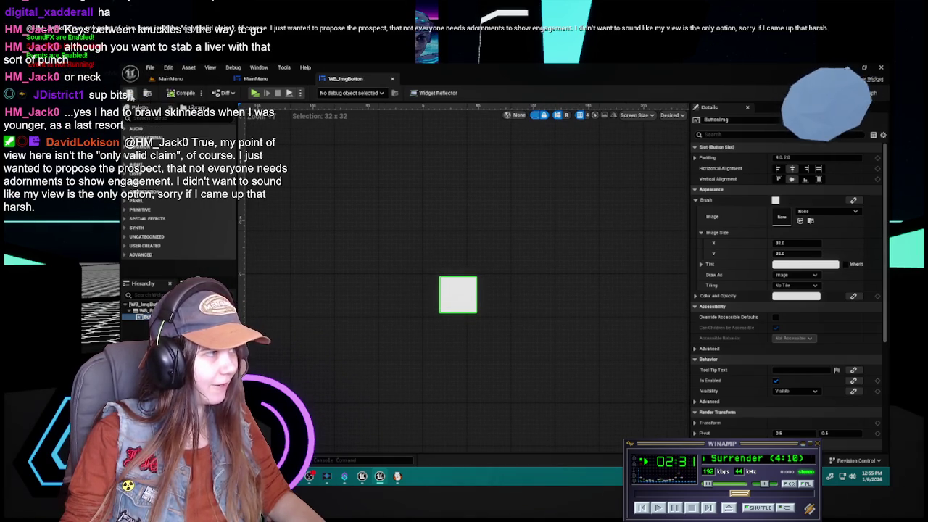
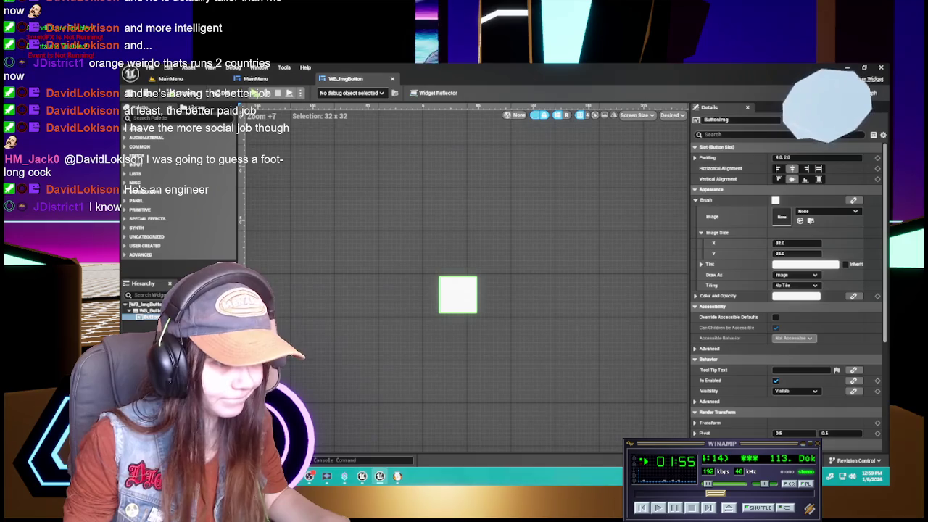
Select WB_Button, then its ButtonImg child, in the Hierarchy to view their details.
{"action": "left_click", "coordinate": [283, 217]}
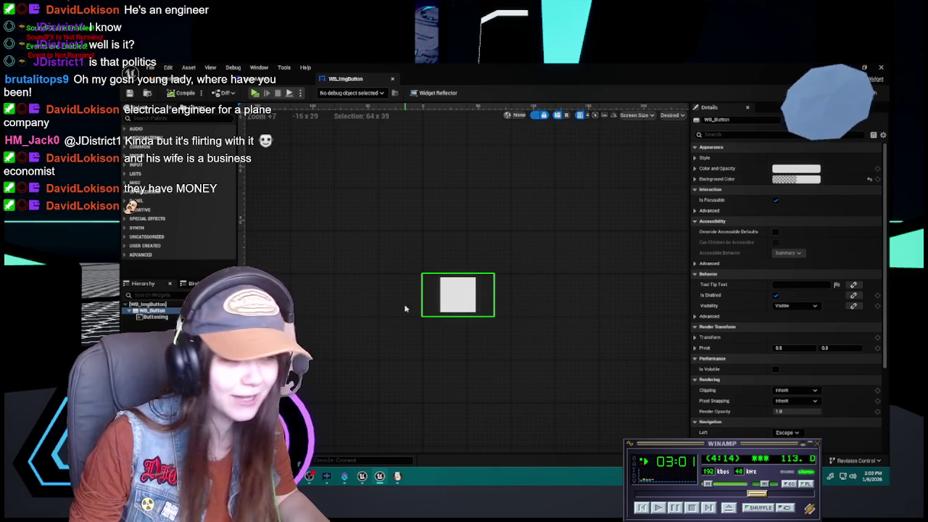
{"action": "left_click", "coordinate": [458, 295]}
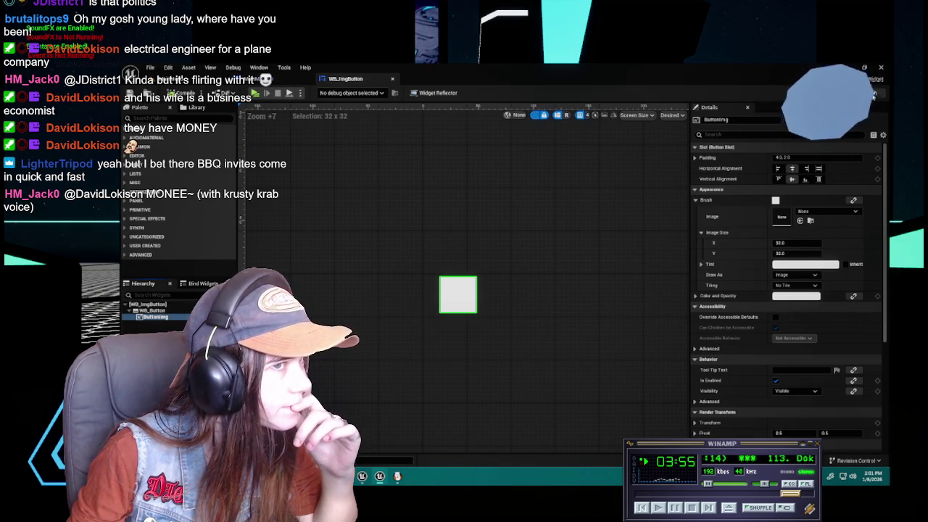
Switch from the Designer to the WB_ImgButton event graph.
{"action": "left_click", "coordinate": [872, 92]}
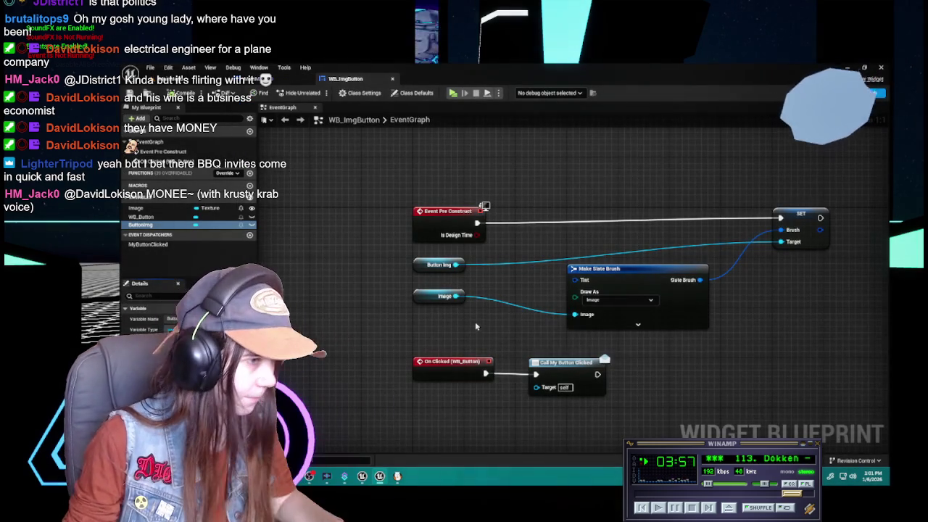
{"action": "mouse_move", "coordinate": [455, 295]}
{"action": "left_mouse_down"}
{"action": "mouse_move", "coordinate": [497, 323]}
{"action": "mouse_move", "coordinate": [477, 317]}
{"action": "left_mouse_up"}
{"action": "type", "text": "get siz"}
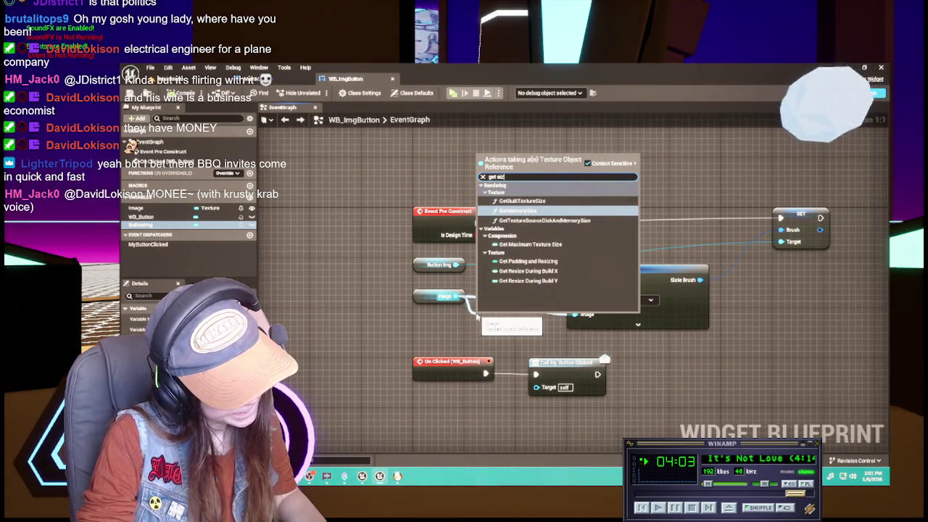
{"action": "key", "text": "BackSpace"}
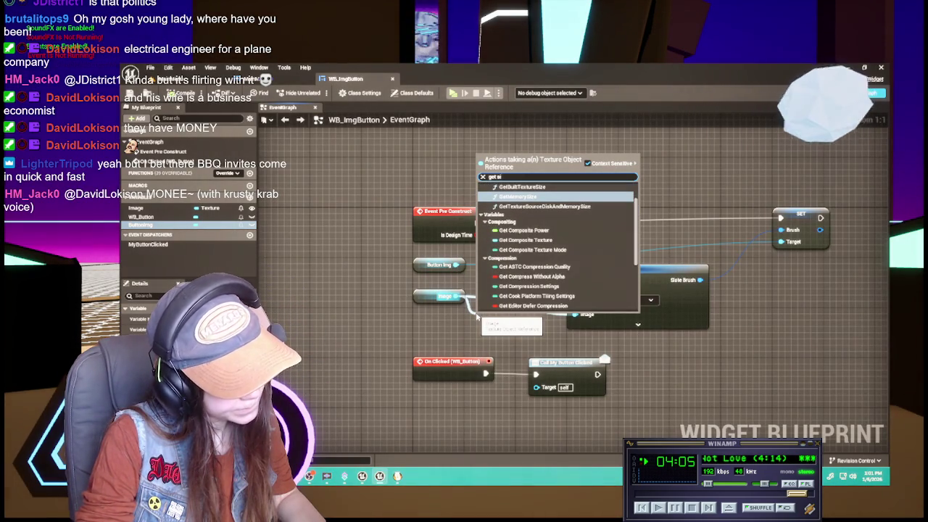
{"action": "key", "text": "BackSpace"}
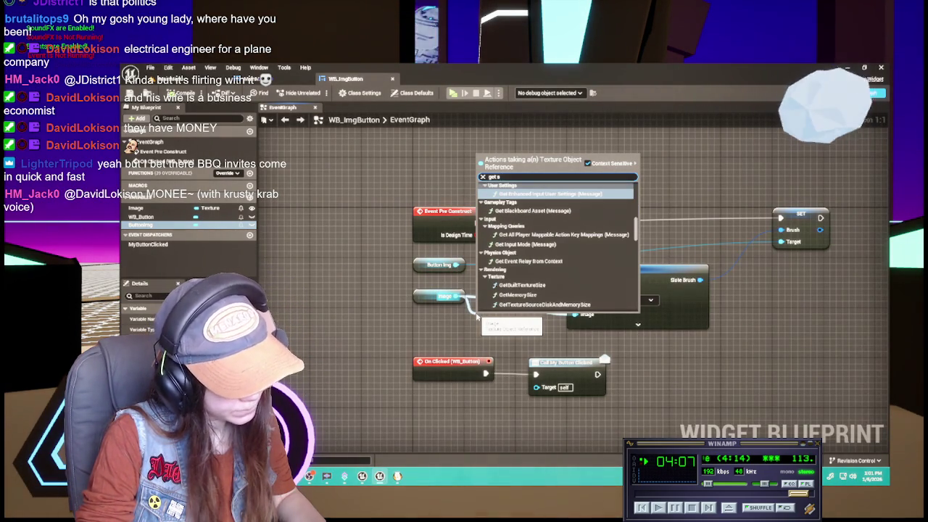
{"action": "type", "text": "c"}
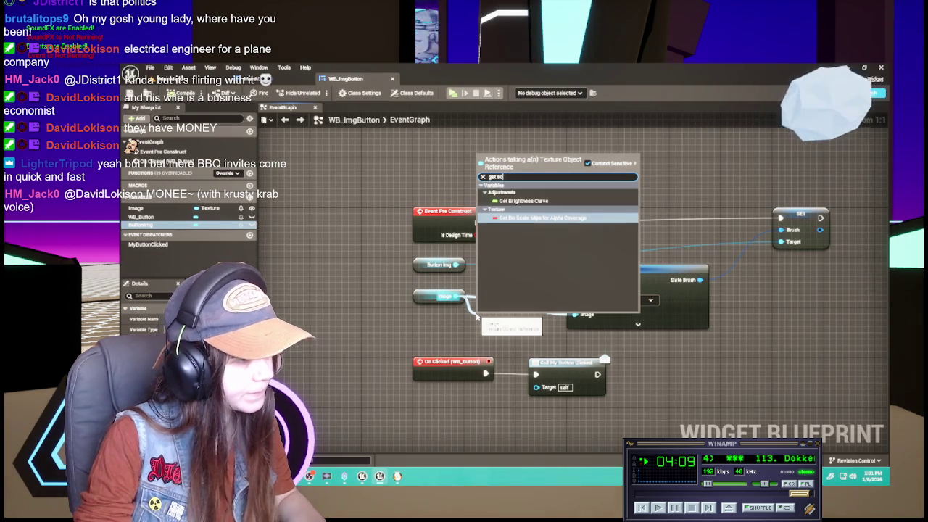
{"action": "key", "text": "BackSpace"}
{"action": "key", "text": "BackSpace"}
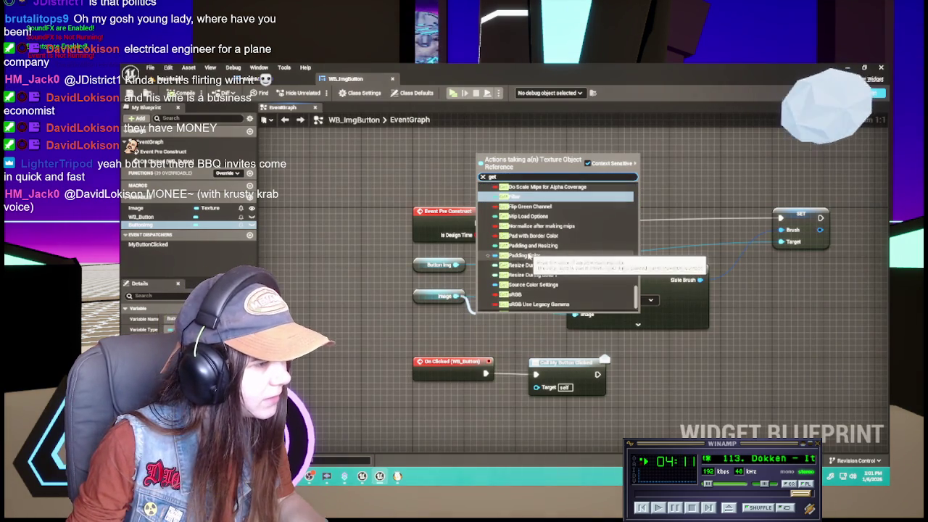
{"action": "left_click", "coordinate": [387, 253]}
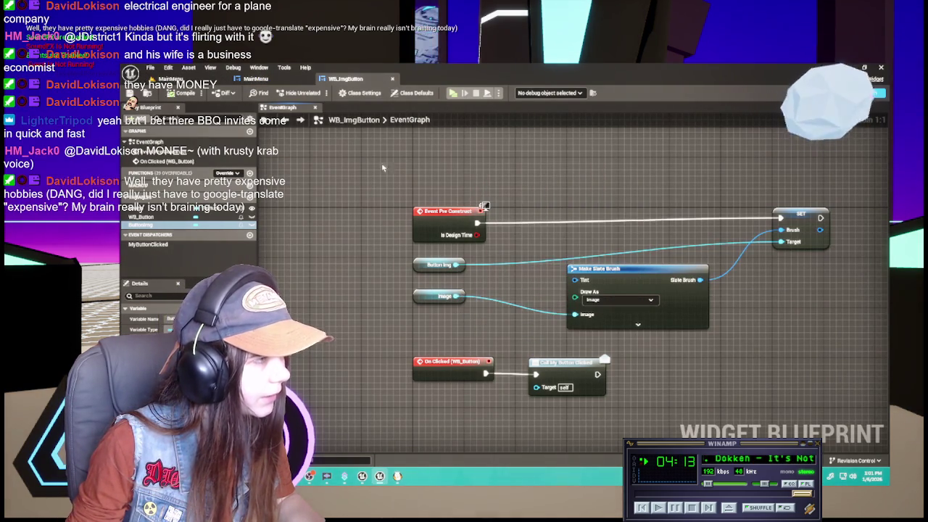
{"action": "left_click", "coordinate": [845, 93]}
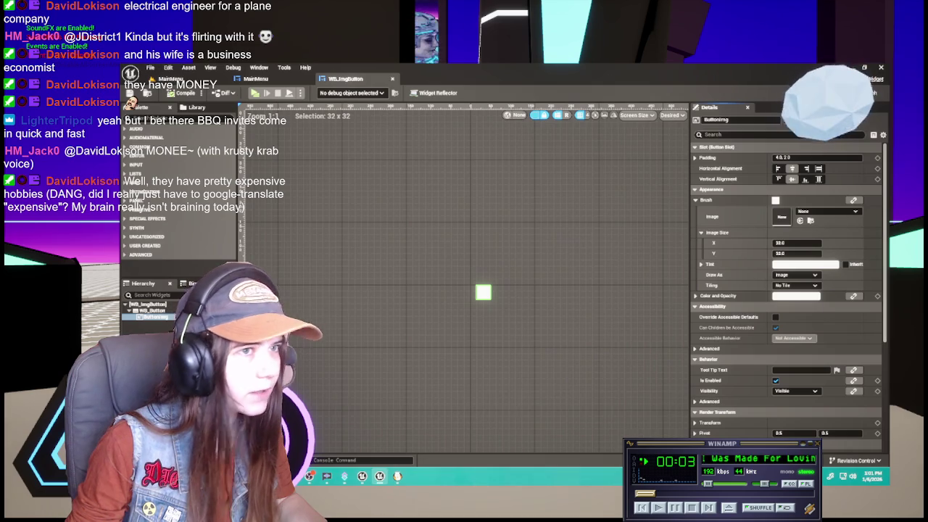
Back in the event graph, search the Image pin's actions for 'size'.
{"action": "left_click", "coordinate": [870, 93]}
{"action": "left_click_drag", "start_coordinate": [461, 297], "coordinate": [478, 331]}
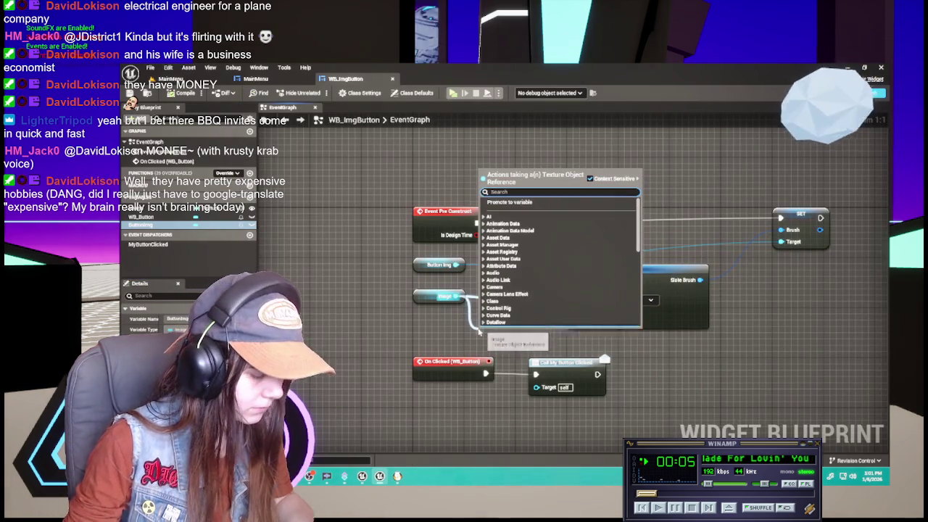
{"action": "type", "text": "image"}
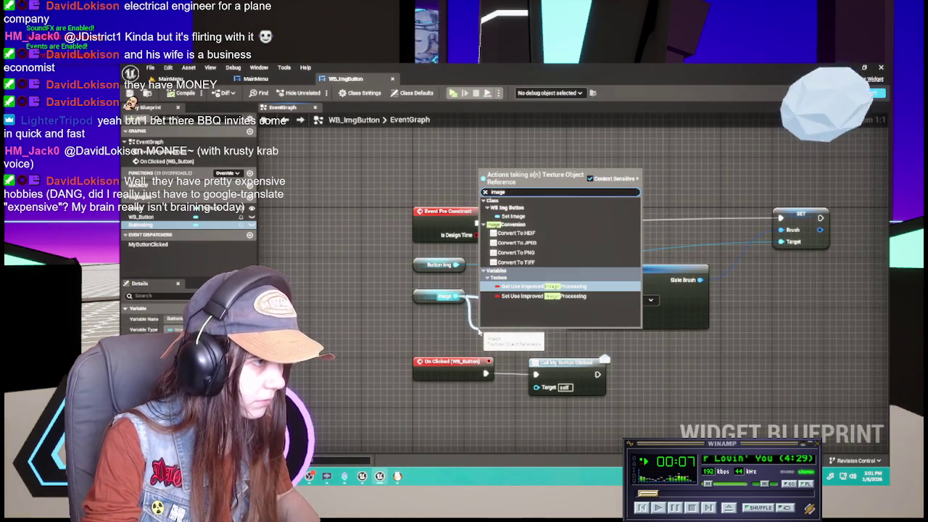
{"action": "type", "text": " s"}
{"action": "key", "text": "BackSpace"}
{"action": "key", "text": "BackSpace"}
{"action": "key", "text": "BackSpace"}
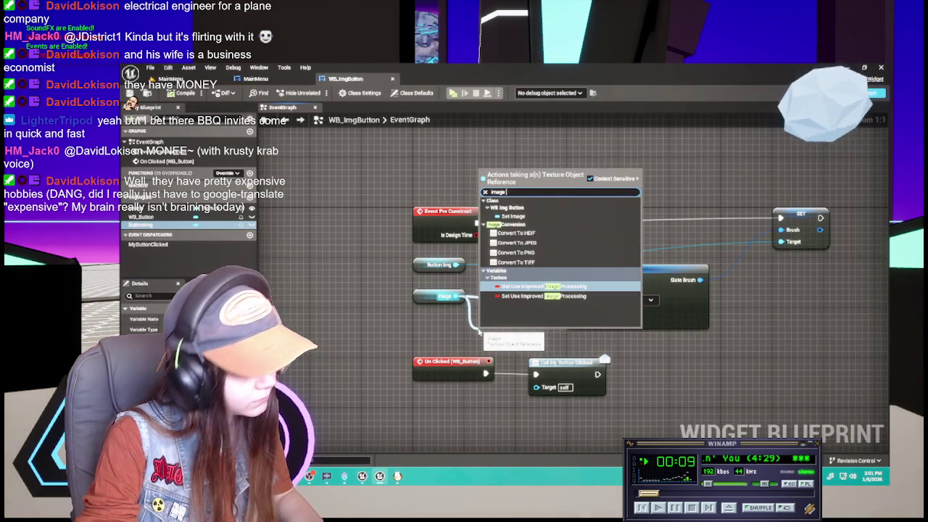
{"action": "type", "text": "size"}
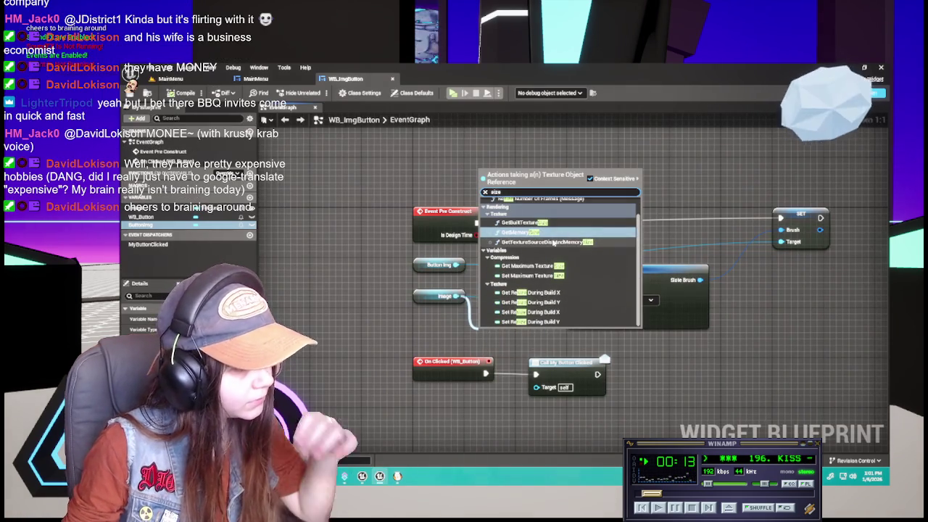
{"action": "scroll", "coordinate": [550, 240], "scroll_direction": "up", "scroll_amount": 1}
{"action": "scroll", "coordinate": [550, 240], "scroll_direction": "down", "scroll_amount": 1}
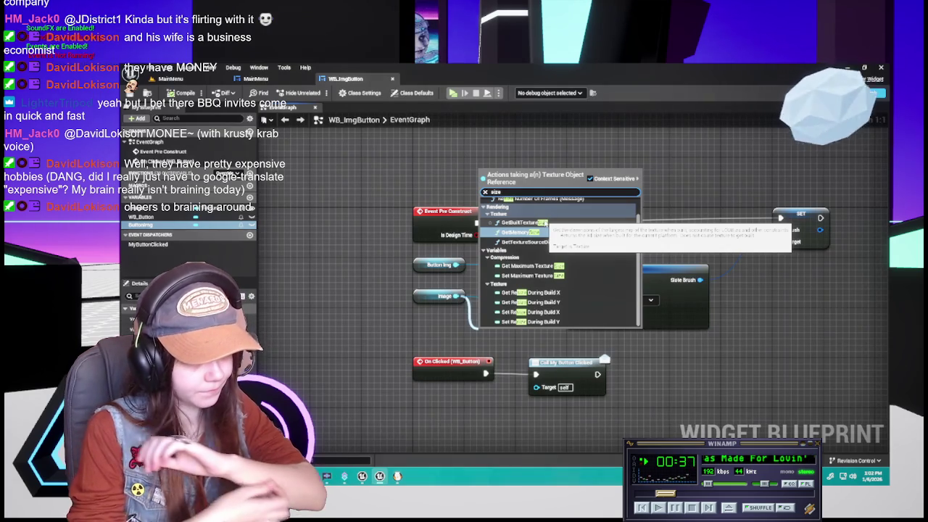
Add GetBuiltTextureSize, undo it, then expand Make Slate Brush to expose Image Size.
{"action": "left_click", "coordinate": [521, 222]}
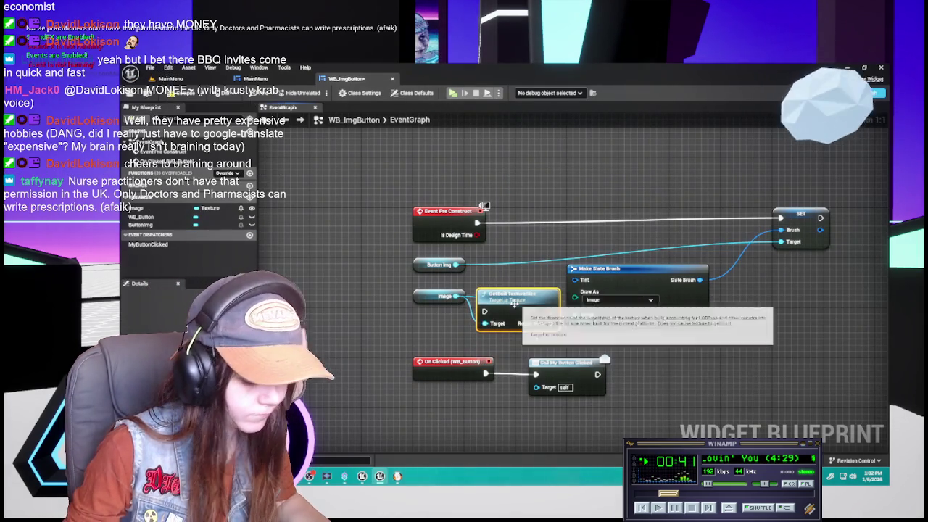
{"action": "key", "text": "ctrl+z"}
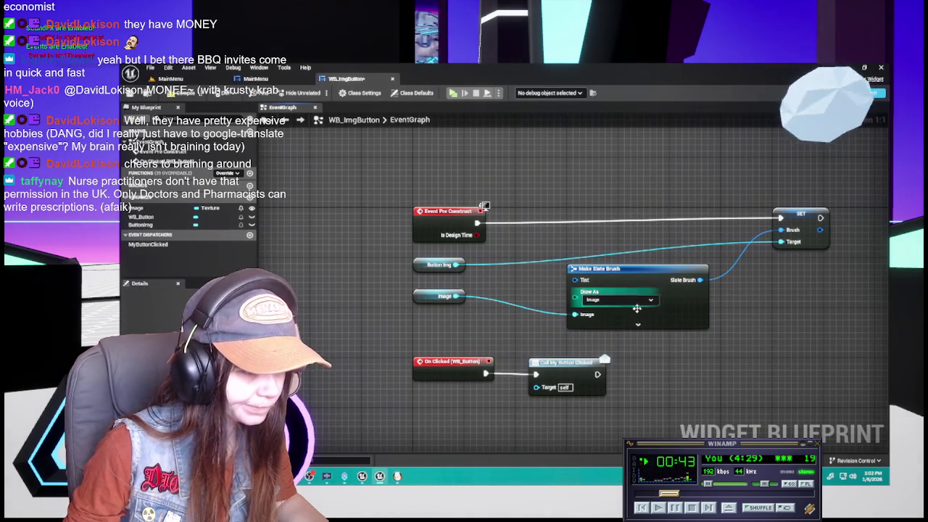
{"action": "left_click", "coordinate": [637, 324]}
{"action": "left_click_drag", "start_coordinate": [642, 281], "coordinate": [713, 281]}
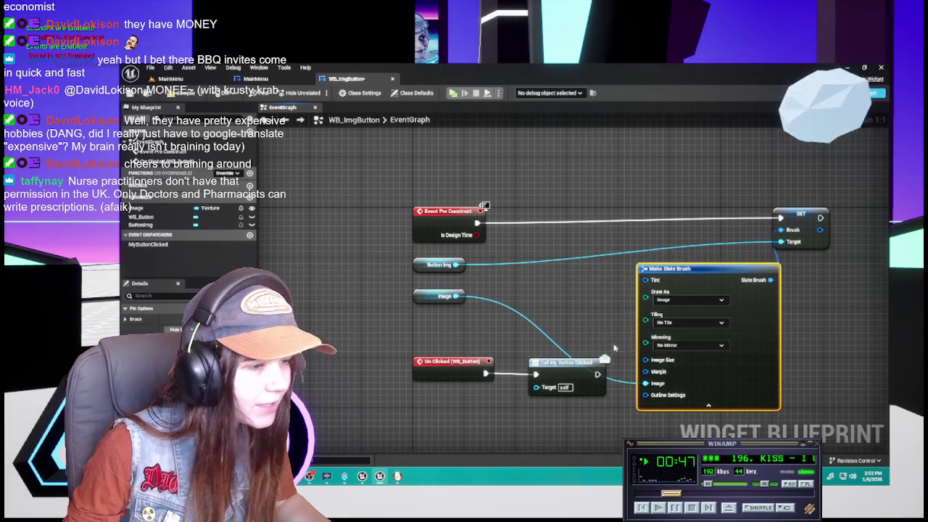
From the Image pin, search 'texture' and add a Break Texture Source Color Settings node.
{"action": "mouse_move", "coordinate": [456, 296]}
{"action": "left_mouse_down"}
{"action": "mouse_move", "coordinate": [630, 364]}
{"action": "mouse_move", "coordinate": [650, 362]}
{"action": "mouse_move", "coordinate": [582, 325]}
{"action": "mouse_move", "coordinate": [635, 361]}
{"action": "mouse_move", "coordinate": [570, 333]}
{"action": "left_mouse_up"}
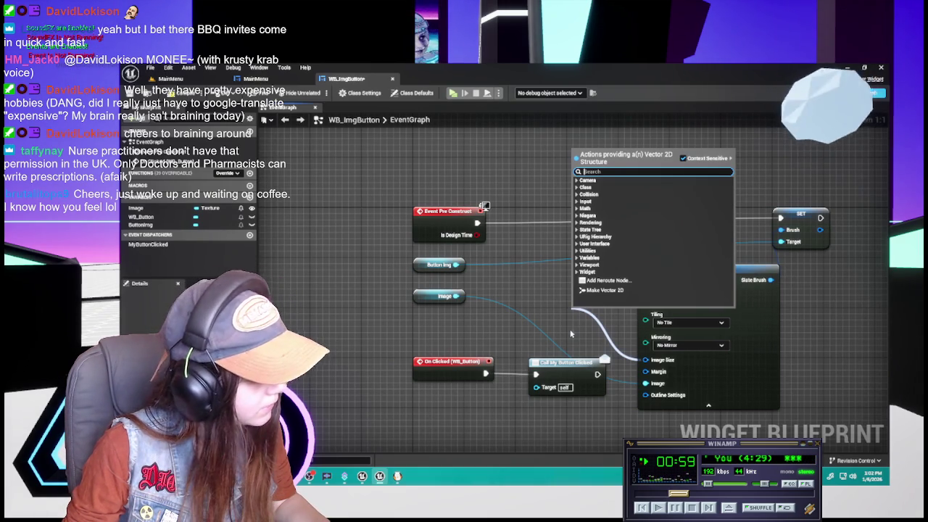
{"action": "type", "text": "texture"}
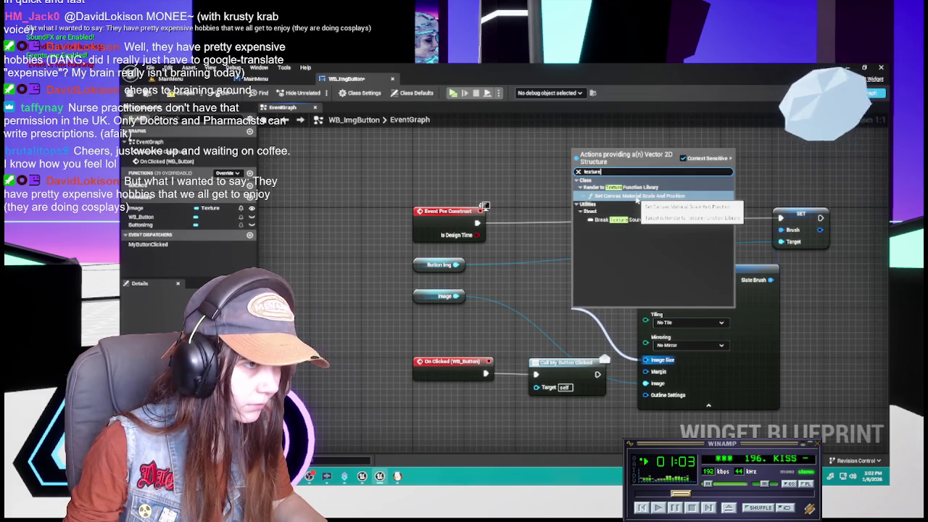
{"action": "left_click", "coordinate": [633, 221]}
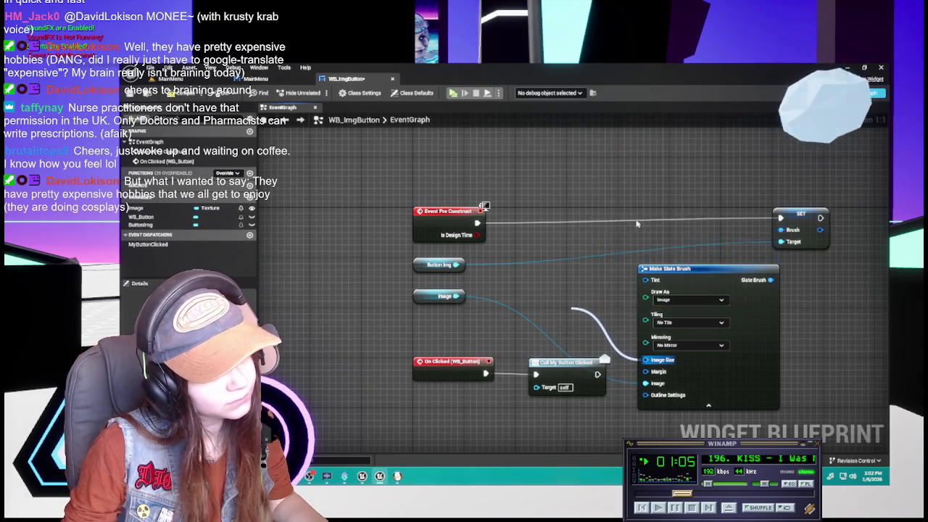
{"action": "mouse_move", "coordinate": [598, 290]}
{"action": "left_mouse_down"}
{"action": "mouse_move", "coordinate": [464, 289]}
{"action": "mouse_move", "coordinate": [499, 289]}
{"action": "mouse_move", "coordinate": [507, 299]}
{"action": "left_mouse_up"}
Delete the break node and move the click-handling nodes above Event Pre Construct.
{"action": "key", "text": "Delete"}
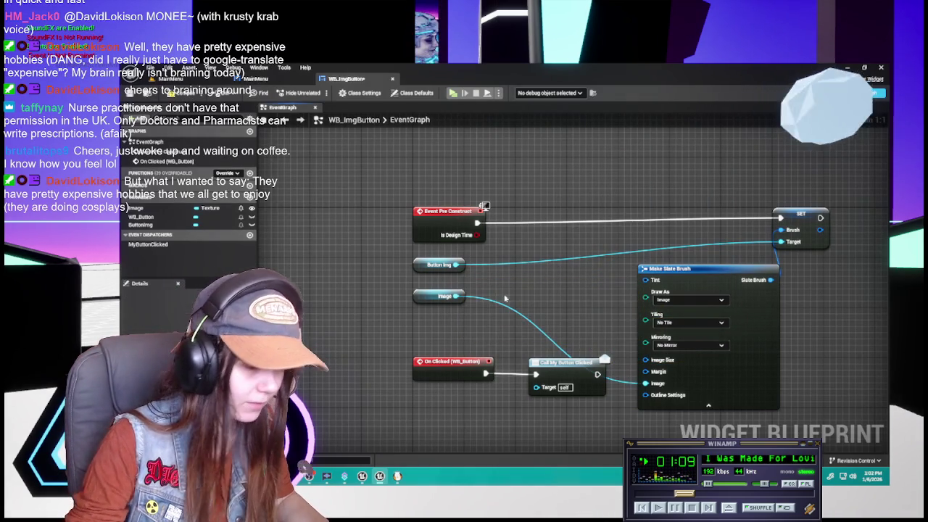
{"action": "left_click_drag", "start_coordinate": [446, 337], "coordinate": [543, 388]}
{"action": "mouse_move", "coordinate": [414, 427]}
{"action": "left_mouse_down"}
{"action": "mouse_move", "coordinate": [401, 203]}
{"action": "mouse_move", "coordinate": [413, 228]}
{"action": "left_mouse_up"}
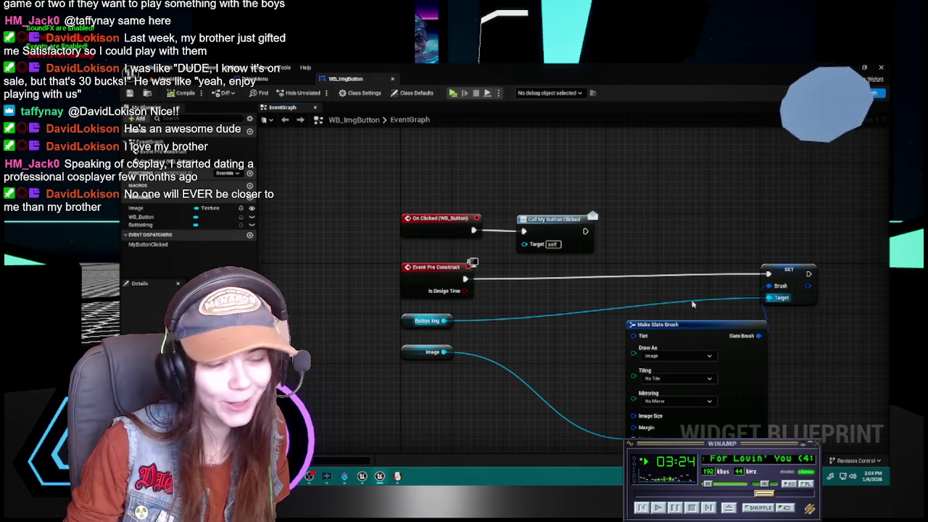
{"action": "left_click_drag", "start_coordinate": [694, 305], "coordinate": [691, 265]}
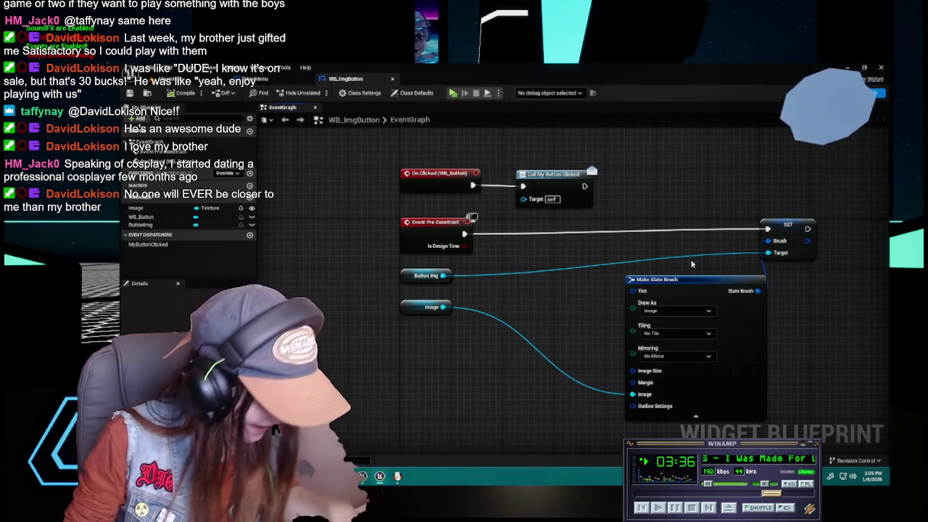
Shift Make Slate Brush left and lower the Image getter beside its Image input.
{"action": "left_click_drag", "start_coordinate": [701, 290], "coordinate": [597, 303]}
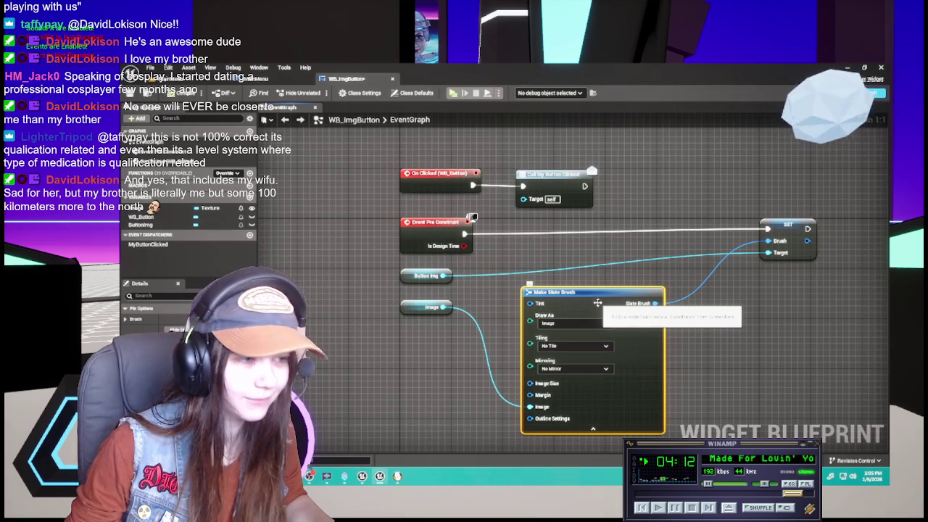
{"action": "mouse_move", "coordinate": [597, 302]}
{"action": "left_mouse_down"}
{"action": "mouse_move", "coordinate": [618, 303]}
{"action": "mouse_move", "coordinate": [577, 310]}
{"action": "left_mouse_up"}
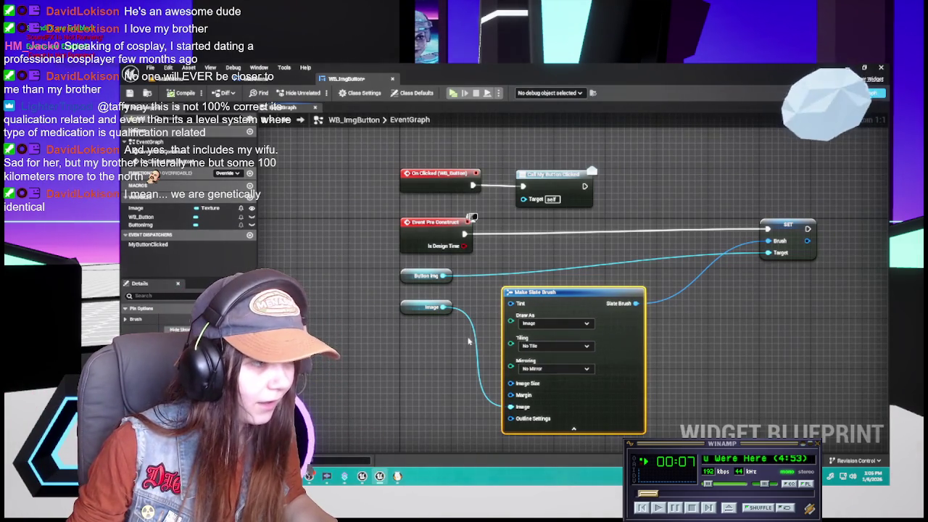
{"action": "mouse_move", "coordinate": [410, 308]}
{"action": "left_mouse_down"}
{"action": "mouse_move", "coordinate": [424, 401]}
{"action": "mouse_move", "coordinate": [412, 419]}
{"action": "left_mouse_up"}
{"action": "left_click", "coordinate": [749, 363]}
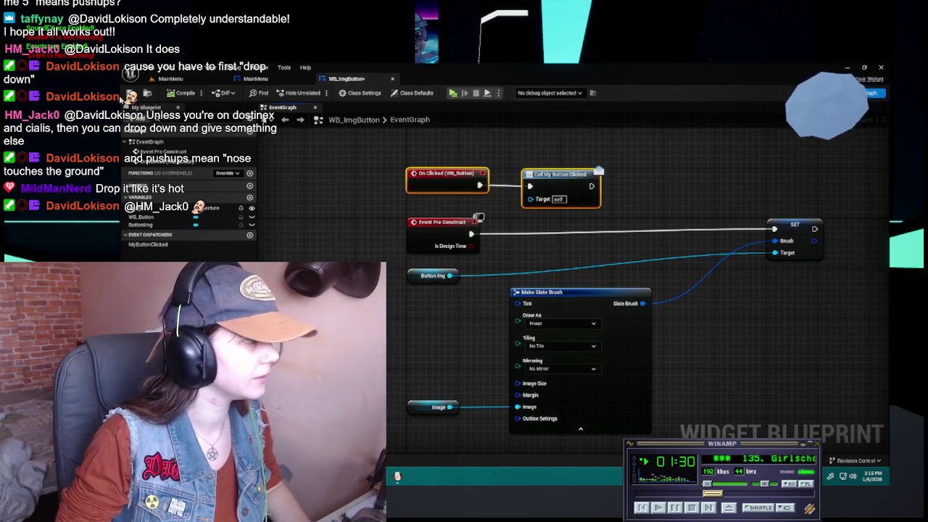
{"action": "left_click", "coordinate": [255, 79]}
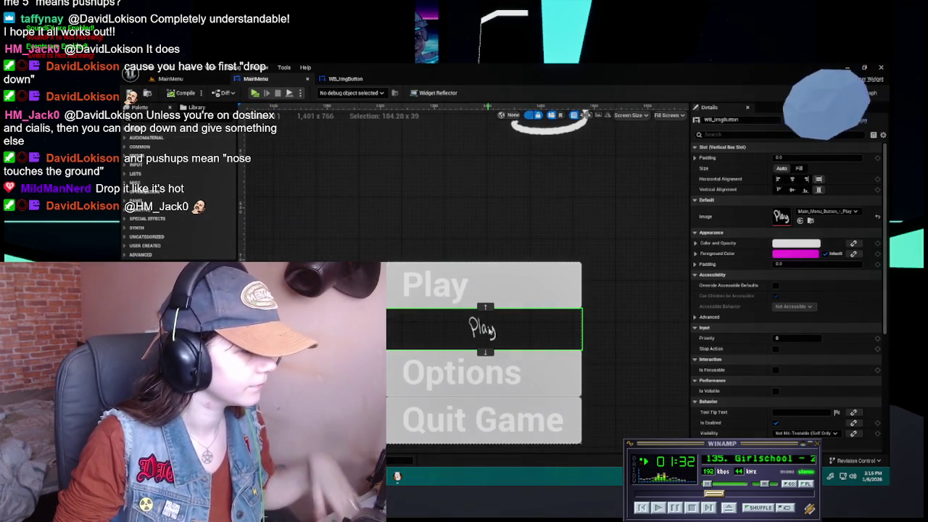
{"action": "left_click", "coordinate": [359, 82]}
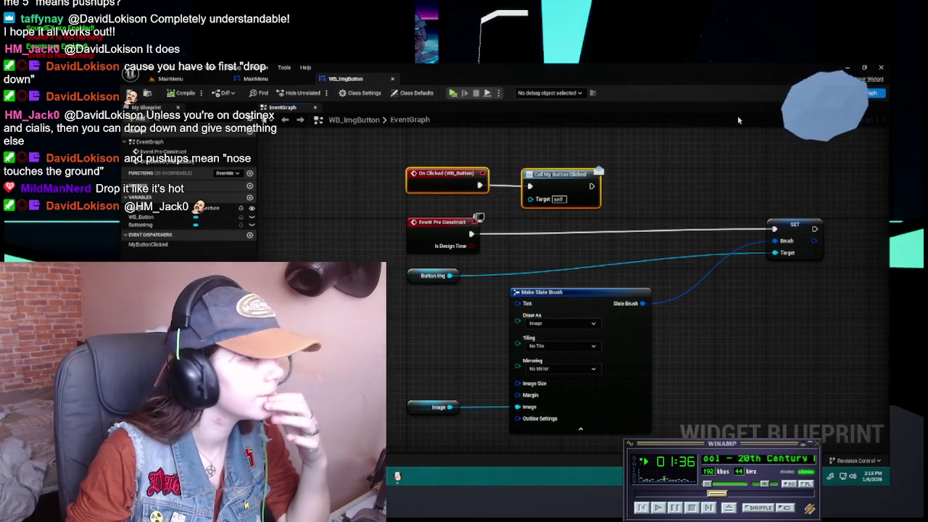
{"action": "left_click", "coordinate": [844, 93]}
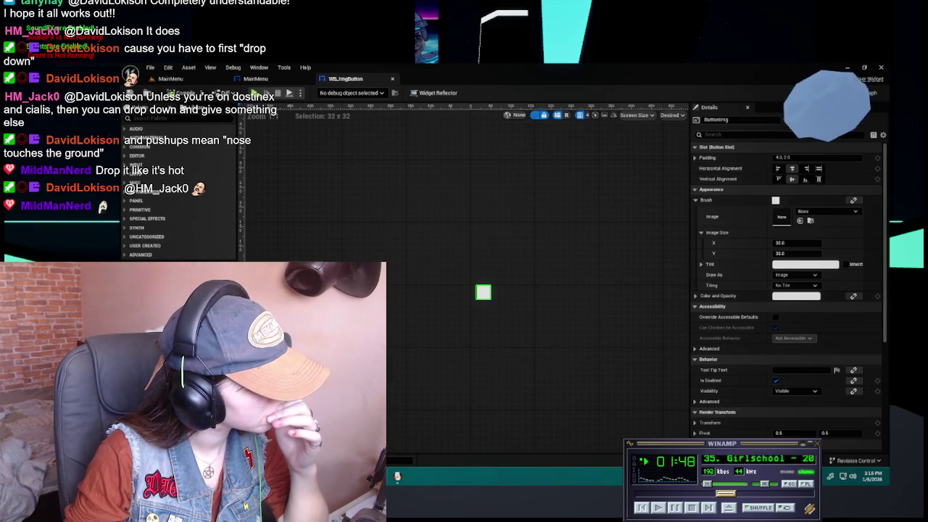
{"action": "key", "text": "Escape"}
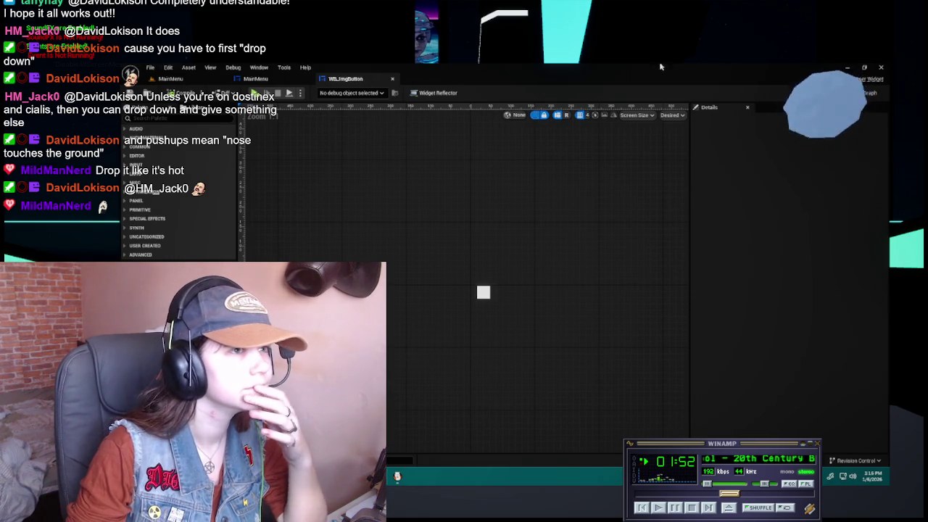
{"action": "left_click", "coordinate": [870, 93]}
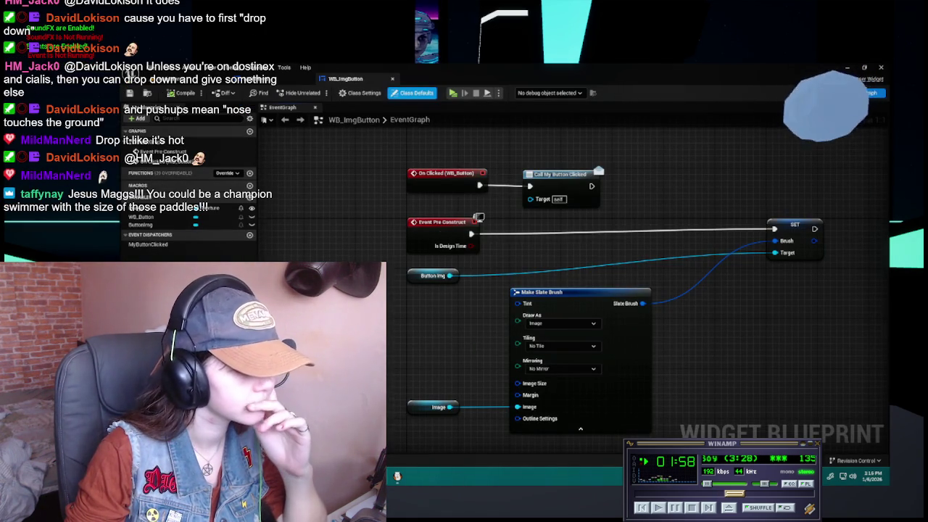
{"action": "scroll", "coordinate": [445, 332], "scroll_direction": "down", "scroll_amount": 2}
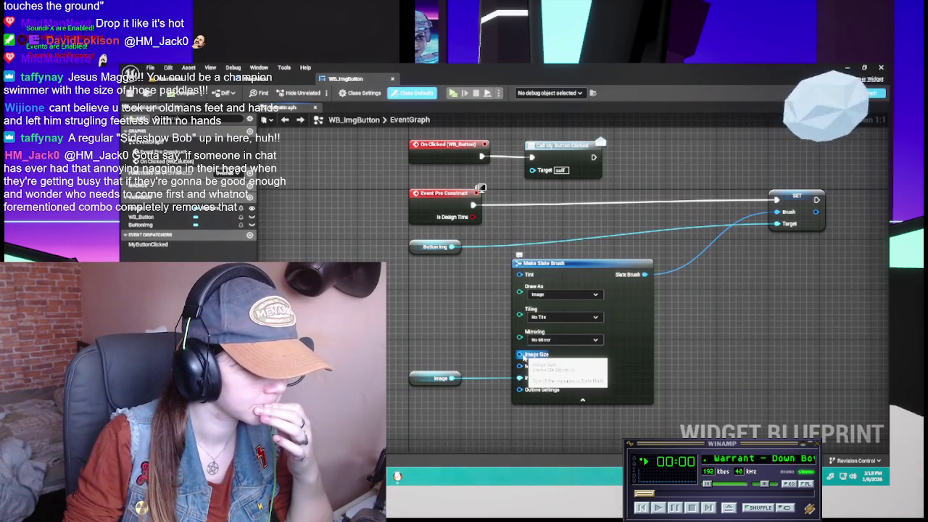
Split Make Slate Brush's Image Size pin into X and Y, and add a new variable.
{"action": "right_click", "coordinate": [523, 355]}
{"action": "left_click", "coordinate": [550, 388]}
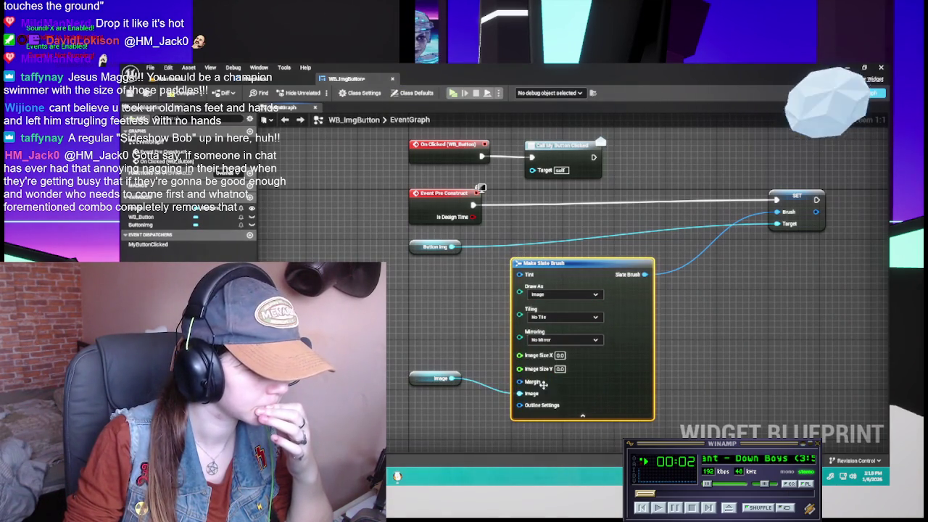
{"action": "mouse_move", "coordinate": [474, 312]}
{"action": "left_mouse_down"}
{"action": "mouse_move", "coordinate": [464, 283]}
{"action": "mouse_move", "coordinate": [463, 301]}
{"action": "left_mouse_up"}
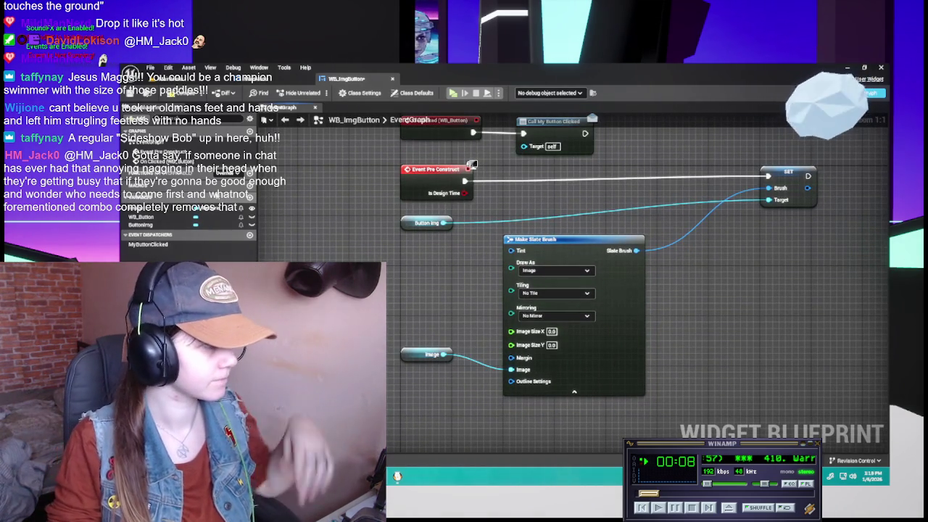
{"action": "left_click", "coordinate": [249, 196]}
Name the new variable Image Size and make it a Float.
{"action": "type", "text": "Im"}
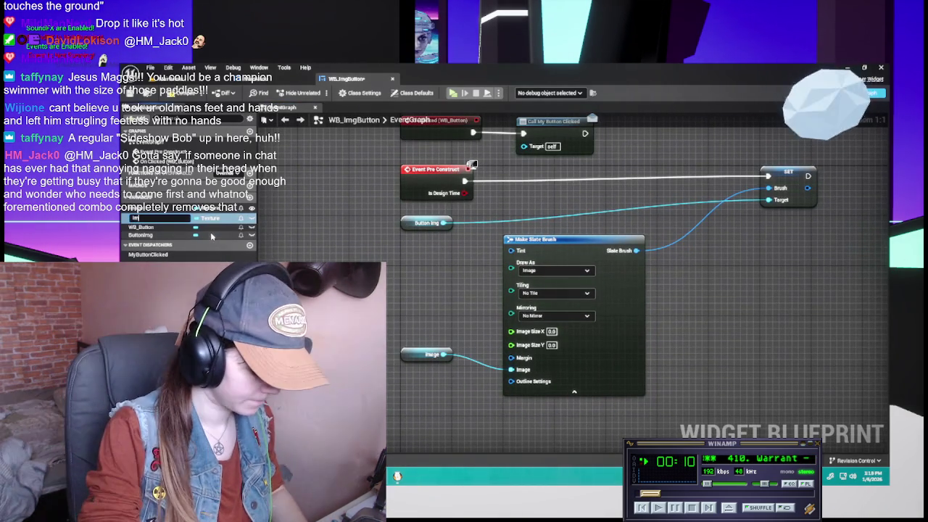
{"action": "type", "text": "age Size"}
{"action": "key", "text": "Return"}
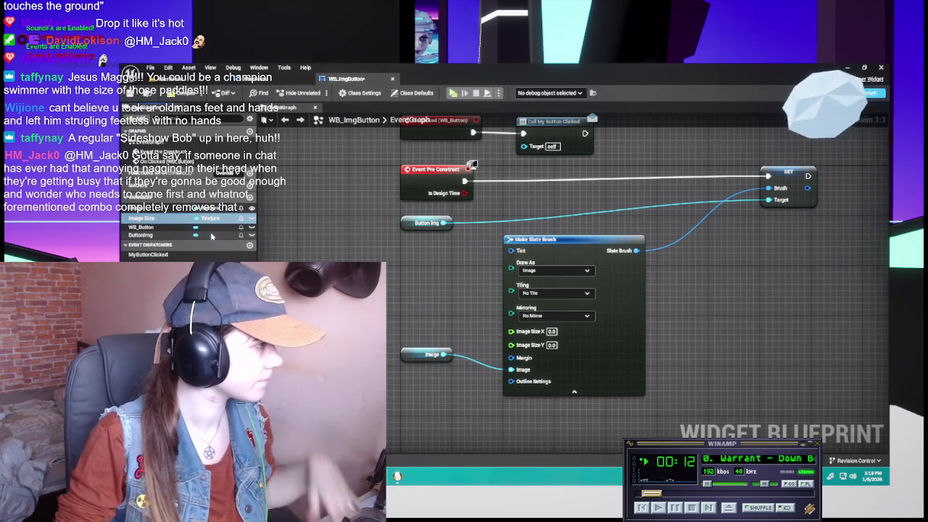
{"action": "left_click", "coordinate": [209, 218]}
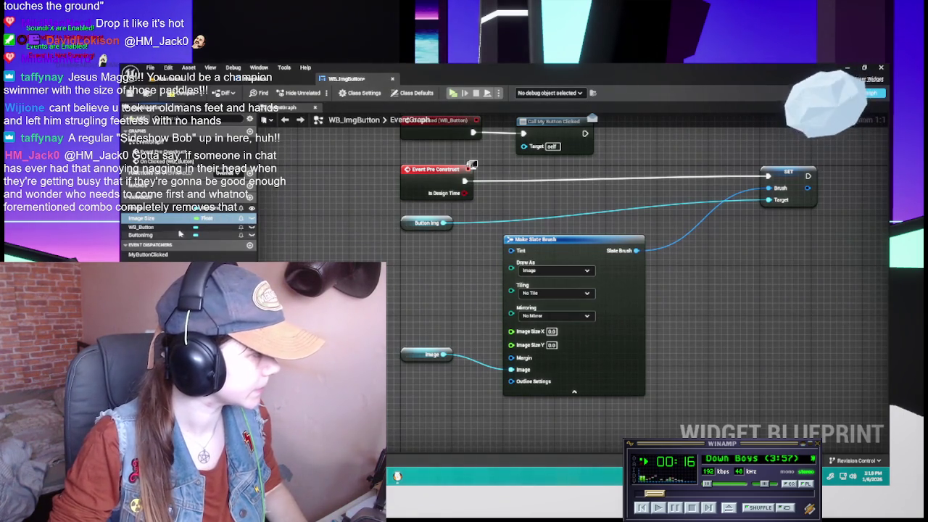
{"action": "left_click", "coordinate": [218, 239]}
Rename it Image Size X, duplicate it as Image Size Y, and move Make Slate Brush right.
{"action": "left_click", "coordinate": [160, 219]}
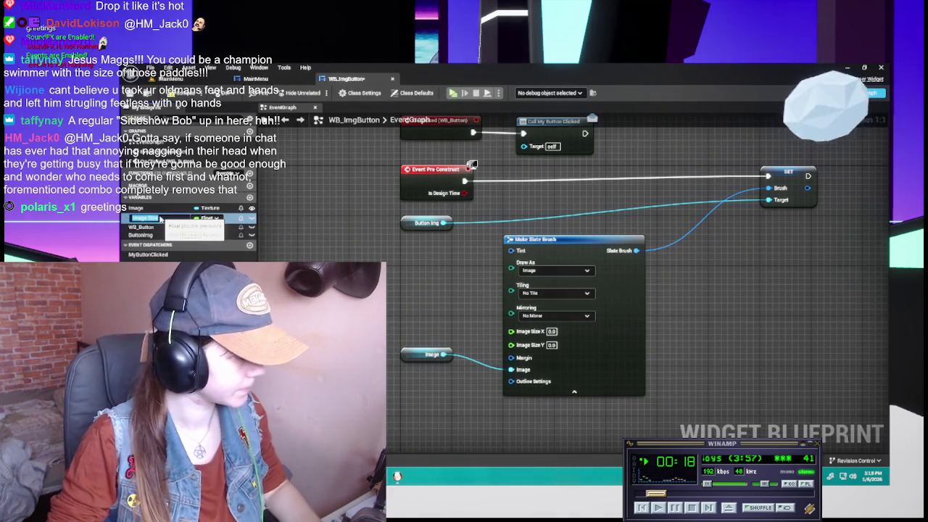
{"action": "type", "text": "I"}
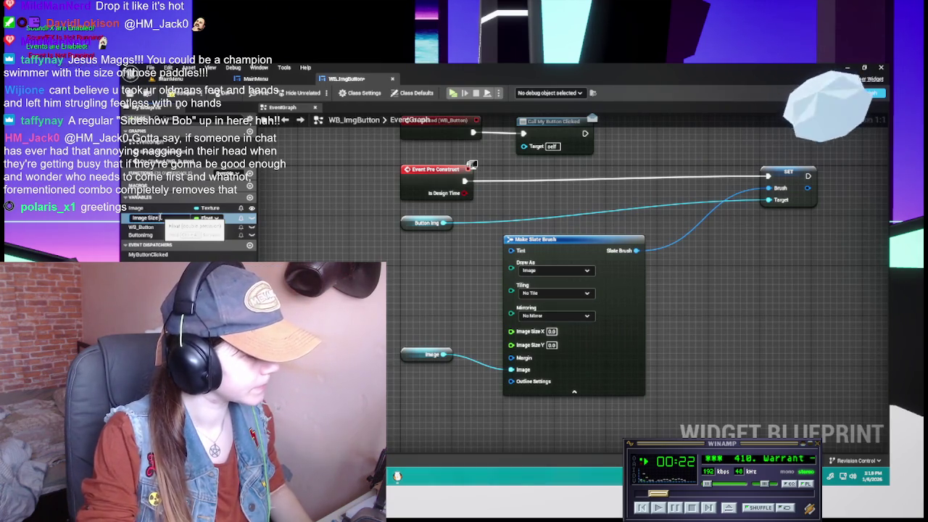
{"action": "type", "text": " X"}
{"action": "key", "text": "Return"}
{"action": "key", "text": "ctrl+d"}
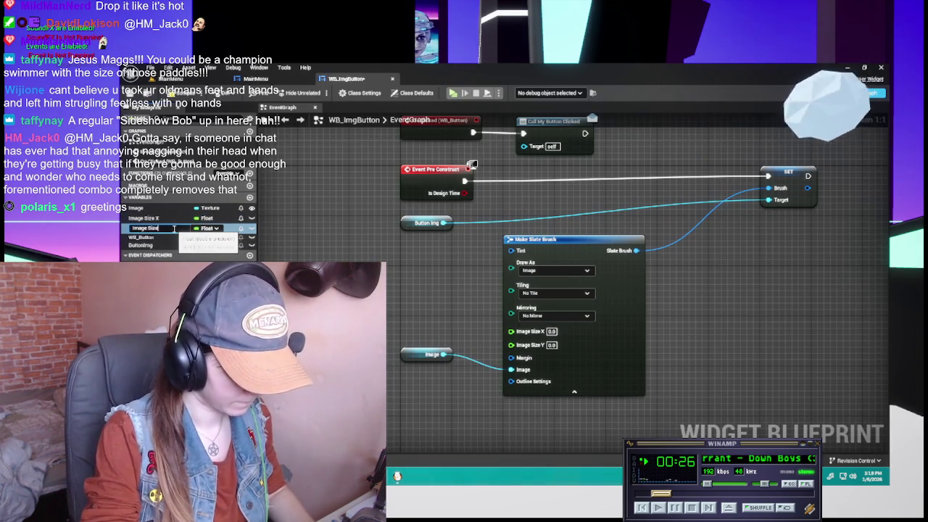
{"action": "key", "text": "Return"}
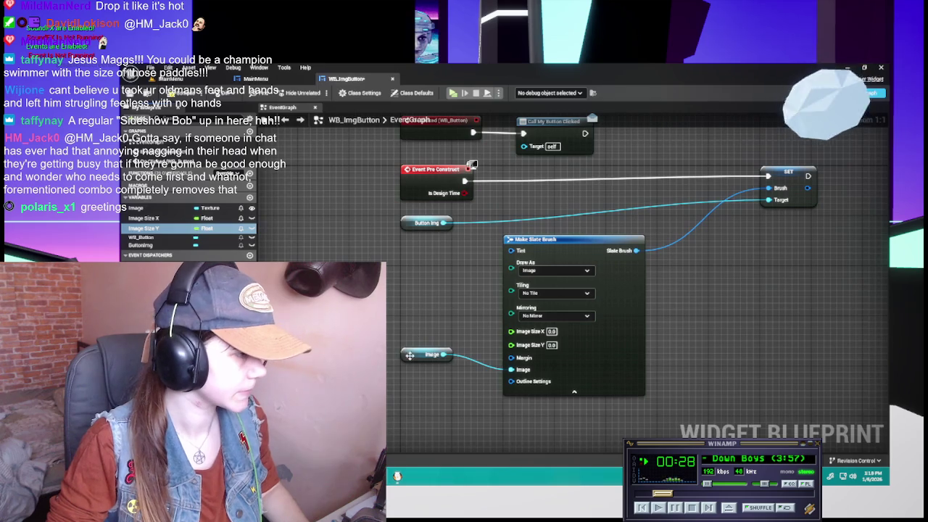
{"action": "mouse_move", "coordinate": [576, 237]}
{"action": "left_mouse_down"}
{"action": "mouse_move", "coordinate": [687, 247]}
{"action": "mouse_move", "coordinate": [681, 227]}
{"action": "left_mouse_up"}
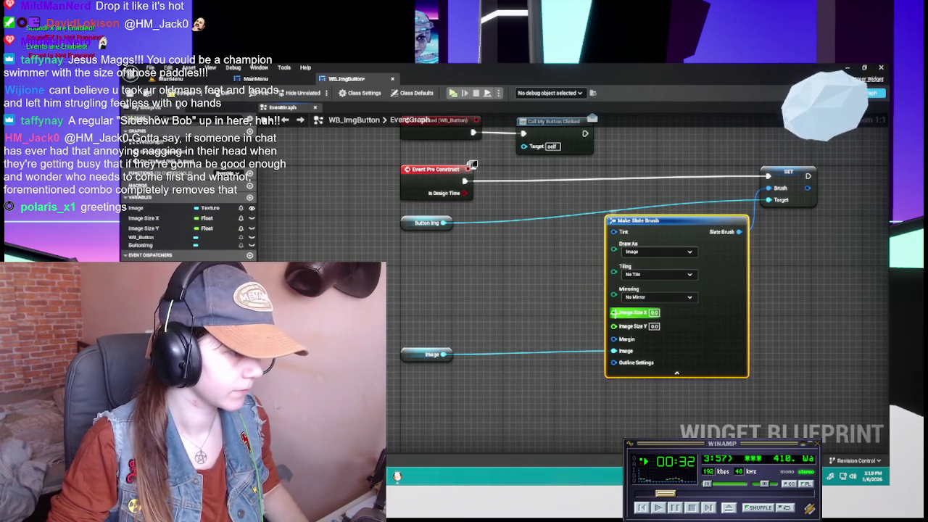
Place Image Size X and Image Size Y getter nodes in the EventGraph.
{"action": "left_click", "coordinate": [156, 222]}
{"action": "mouse_move", "coordinate": [157, 224]}
{"action": "left_mouse_down"}
{"action": "mouse_move", "coordinate": [403, 270]}
{"action": "mouse_move", "coordinate": [406, 278]}
{"action": "left_mouse_up"}
{"action": "left_click", "coordinate": [141, 228]}
{"action": "mouse_move", "coordinate": [449, 313]}
{"action": "left_mouse_down"}
{"action": "mouse_move", "coordinate": [407, 304]}
{"action": "mouse_move", "coordinate": [405, 293]}
{"action": "left_mouse_up"}
{"action": "left_click", "coordinate": [250, 229]}
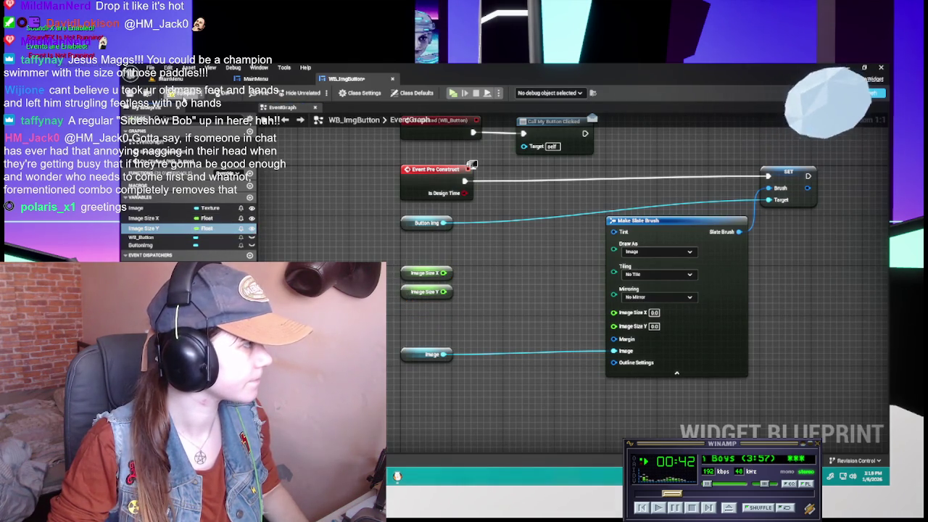
Wire the getters to Make Slate Brush's Image Size X and Y pins and tidy them.
{"action": "left_click_drag", "start_coordinate": [443, 273], "coordinate": [613, 311]}
{"action": "left_click_drag", "start_coordinate": [445, 293], "coordinate": [613, 324]}
{"action": "left_click_drag", "start_coordinate": [388, 246], "coordinate": [455, 308]}
{"action": "left_click_drag", "start_coordinate": [410, 274], "coordinate": [408, 305]}
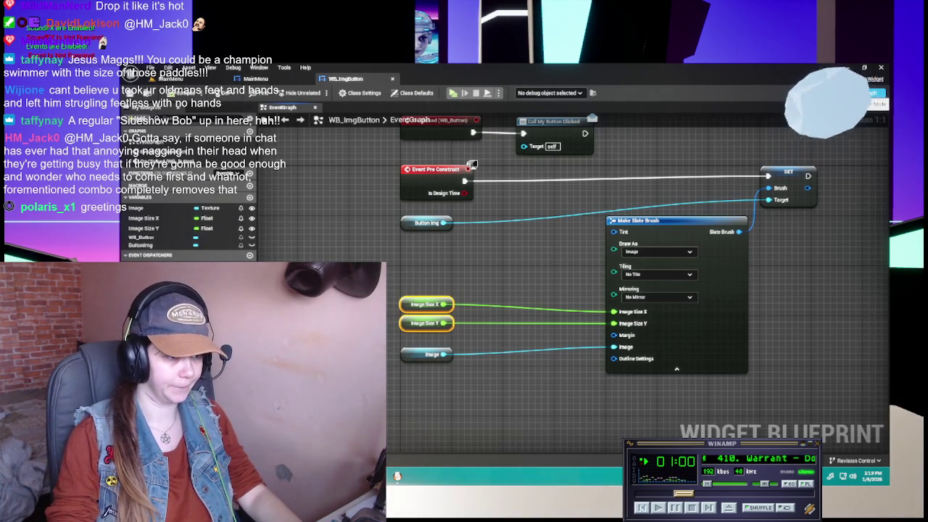
{"action": "left_click", "coordinate": [525, 305]}
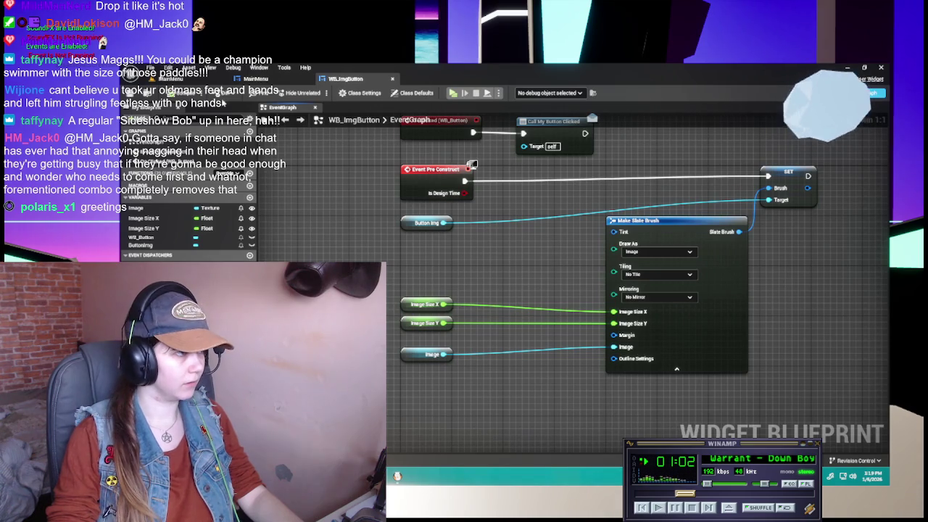
{"action": "left_click", "coordinate": [255, 78]}
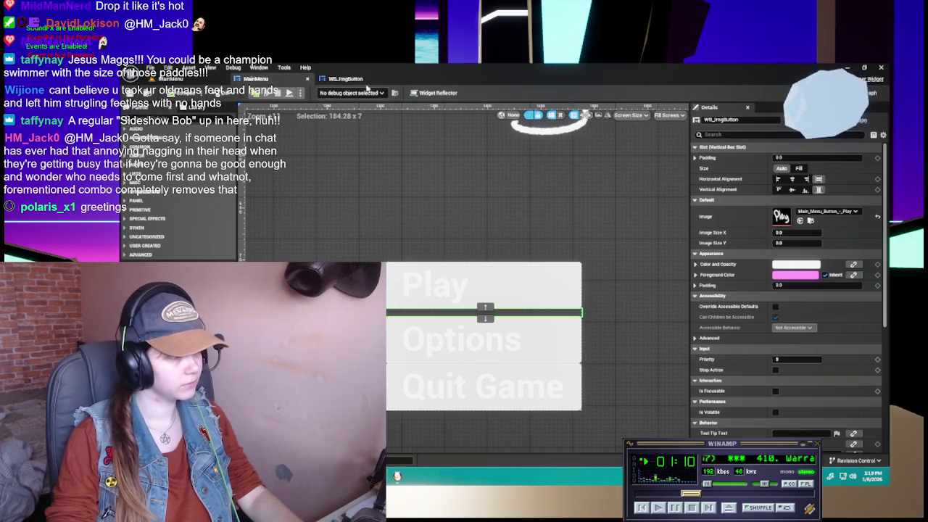
Locate the Play button's texture asset, moving between MainMenu and the WB_ImgButton graph.
{"action": "left_click", "coordinate": [348, 78]}
{"action": "left_click", "coordinate": [255, 78]}
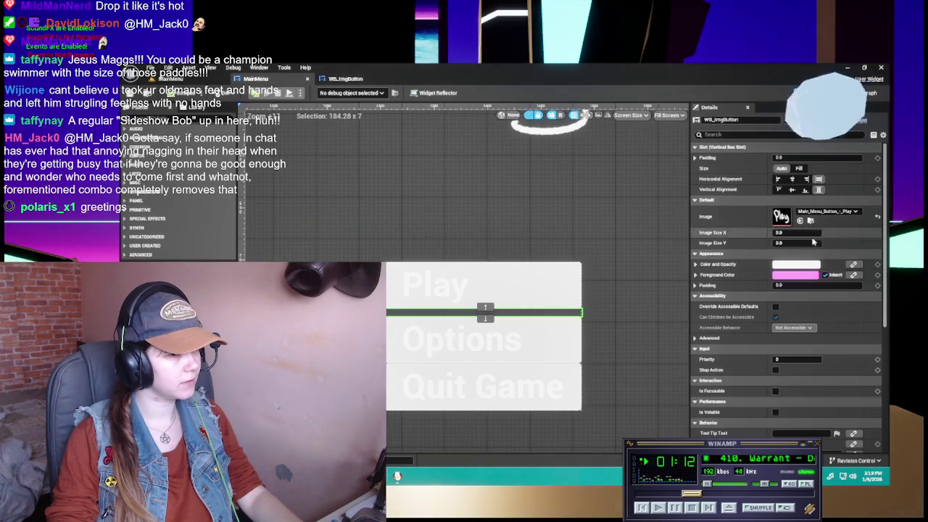
{"action": "left_click", "coordinate": [809, 221]}
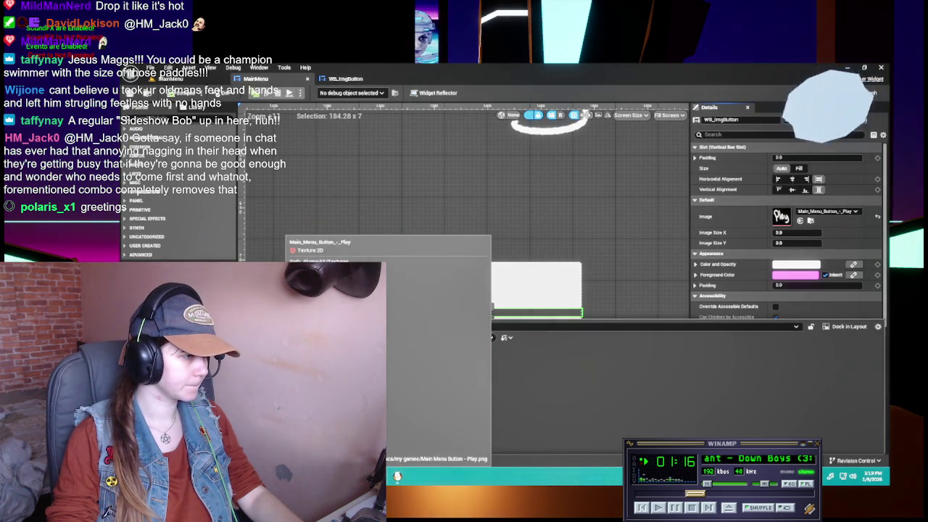
{"action": "left_click", "coordinate": [347, 78]}
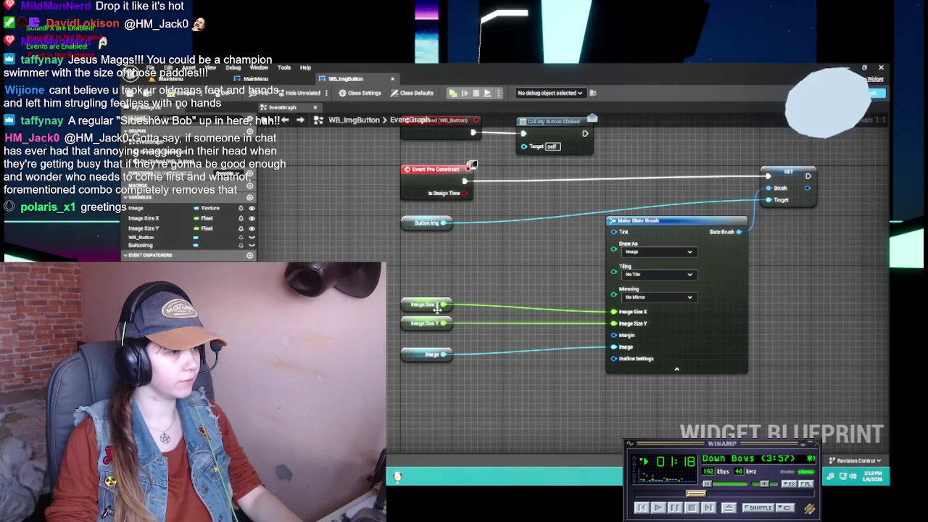
{"action": "key", "text": "ctrl+Tab"}
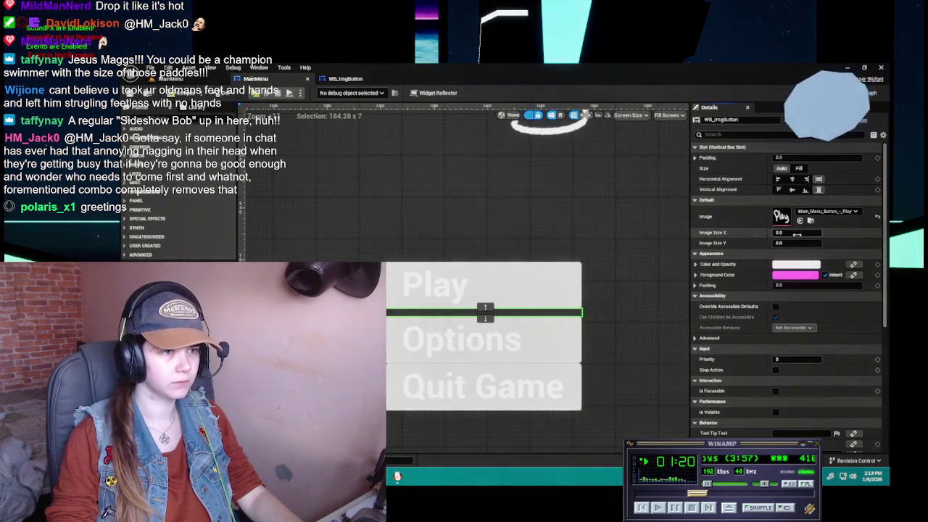
Set the Play button's Image Size to 1024 by 212.
{"action": "left_click", "coordinate": [797, 232]}
{"action": "type", "text": "1024"}
{"action": "key", "text": "Tab"}
{"action": "type", "text": "2"}
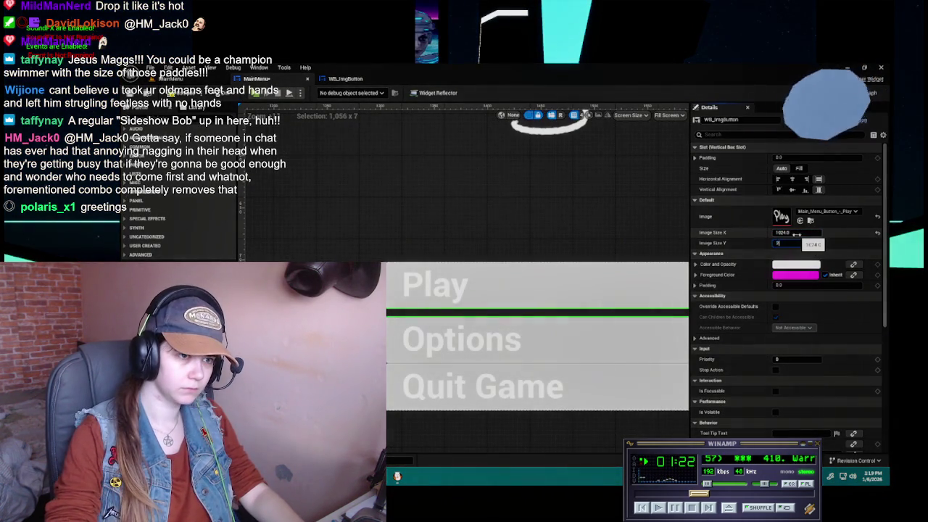
{"action": "type", "text": "12"}
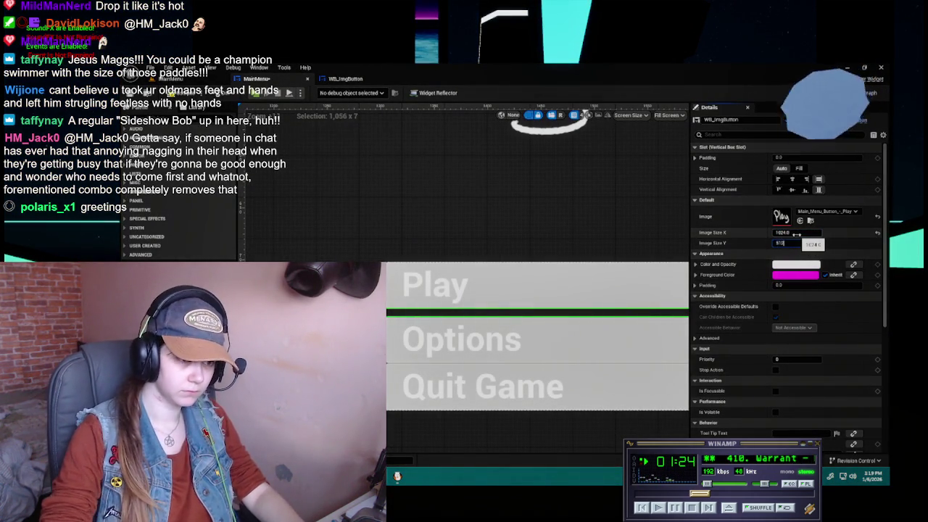
{"action": "key", "text": "Return"}
{"action": "scroll", "coordinate": [464, 315], "scroll_direction": "down", "scroll_amount": 4}
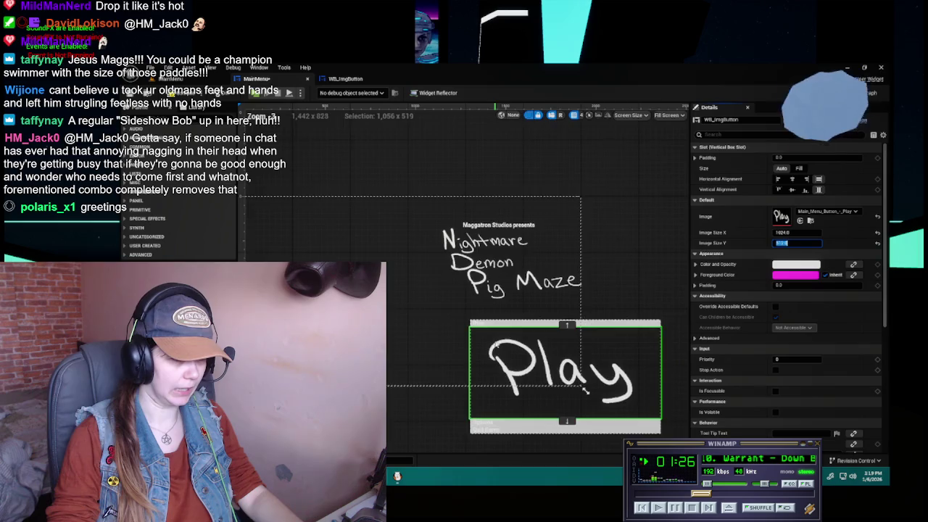
{"action": "scroll", "coordinate": [508, 340], "scroll_direction": "up", "scroll_amount": 5}
Change the Play button's Image Size to 512 by 256.
{"action": "left_click", "coordinate": [803, 233]}
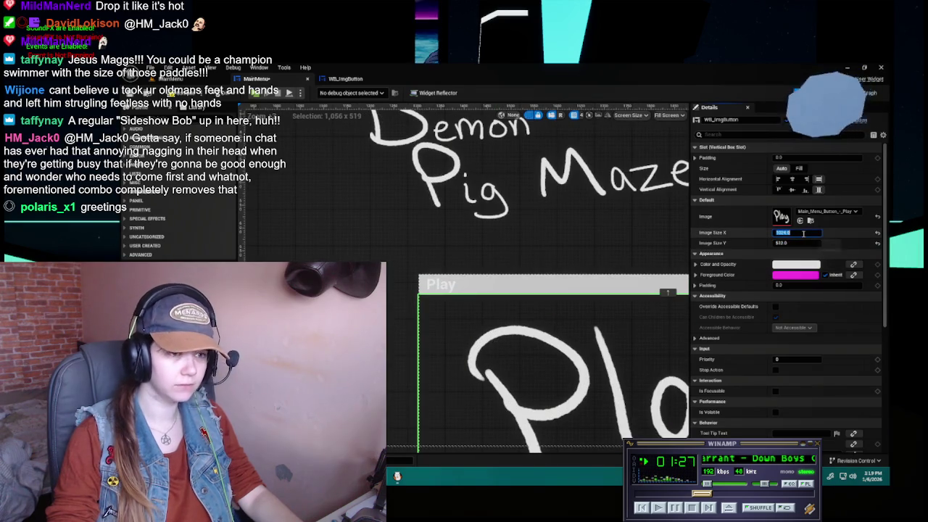
{"action": "left_click", "coordinate": [804, 233]}
{"action": "type", "text": "51"}
{"action": "key", "text": "Return"}
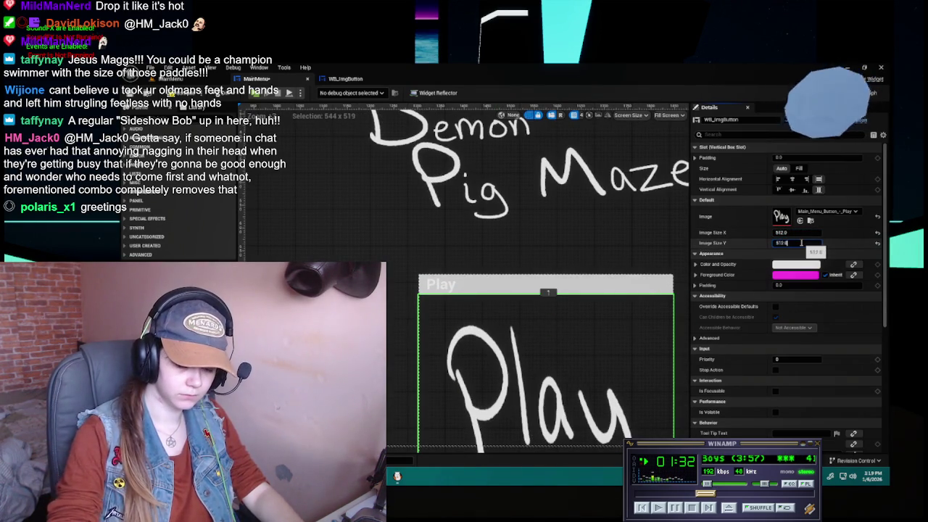
{"action": "type", "text": "256"}
{"action": "key", "text": "Return"}
{"action": "scroll", "coordinate": [452, 268], "scroll_direction": "down", "scroll_amount": 3}
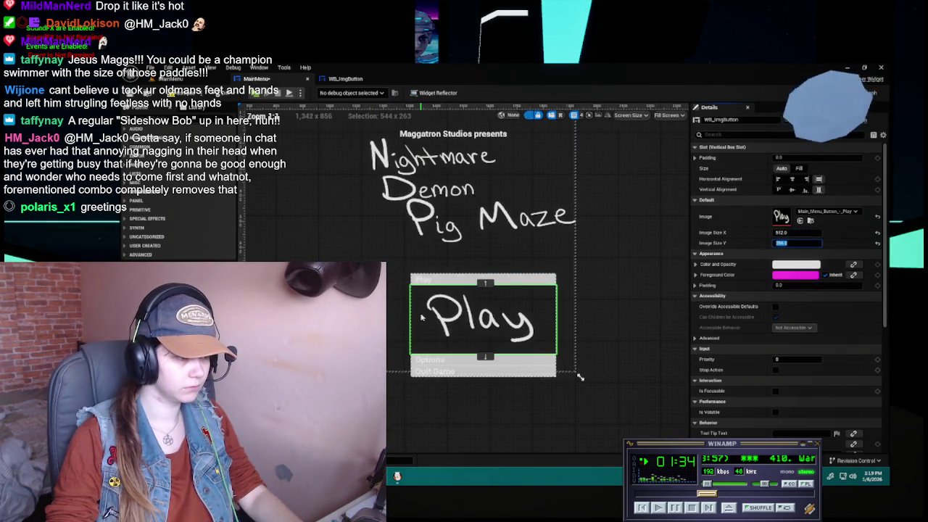
{"action": "scroll", "coordinate": [421, 316], "scroll_direction": "up", "scroll_amount": 2}
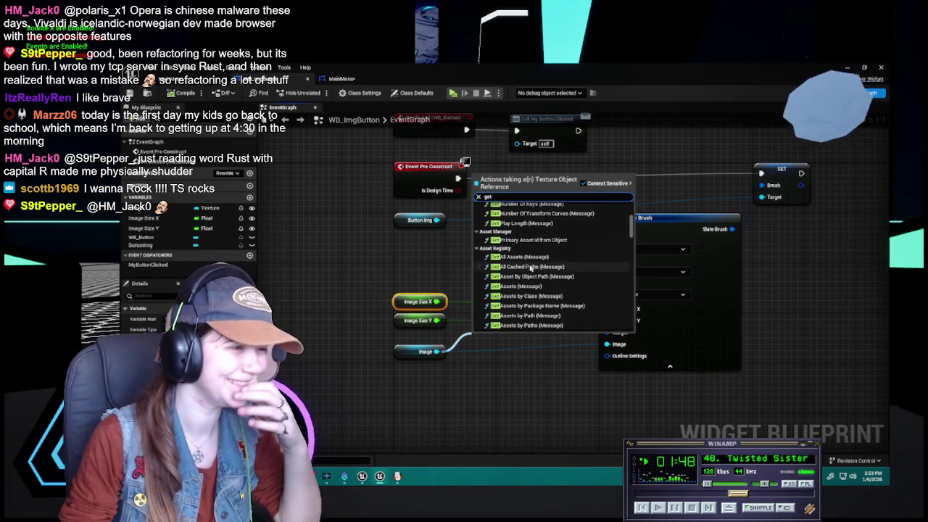
Browse the 'Actions taking a Texture Object Reference' list, then close it without adding a node.
{"action": "scroll", "coordinate": [532, 269], "scroll_direction": "up", "scroll_amount": 5}
{"action": "scroll", "coordinate": [527, 271], "scroll_direction": "down", "scroll_amount": 10}
{"action": "scroll", "coordinate": [528, 269], "scroll_direction": "down", "scroll_amount": 5}
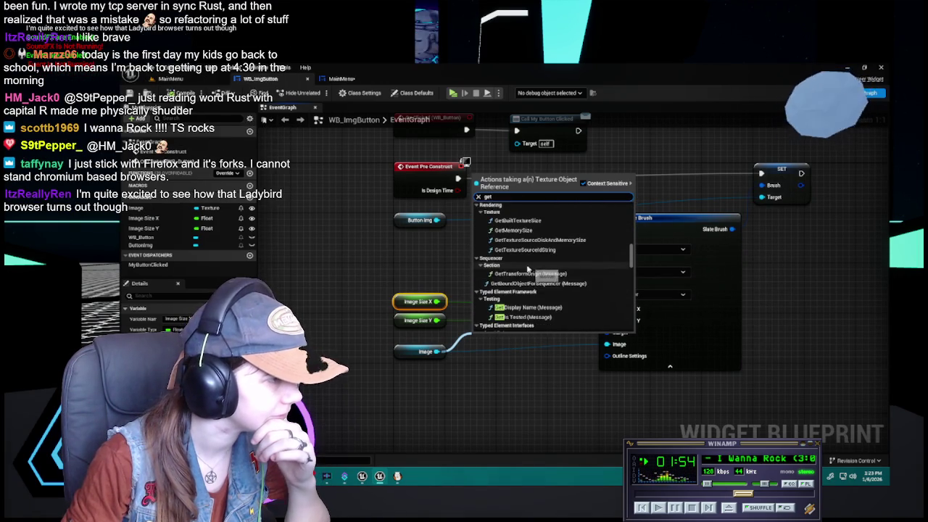
{"action": "scroll", "coordinate": [530, 276], "scroll_direction": "down", "scroll_amount": 3}
{"action": "scroll", "coordinate": [533, 288], "scroll_direction": "down", "scroll_amount": 2}
{"action": "scroll", "coordinate": [529, 287], "scroll_direction": "up", "scroll_amount": 3}
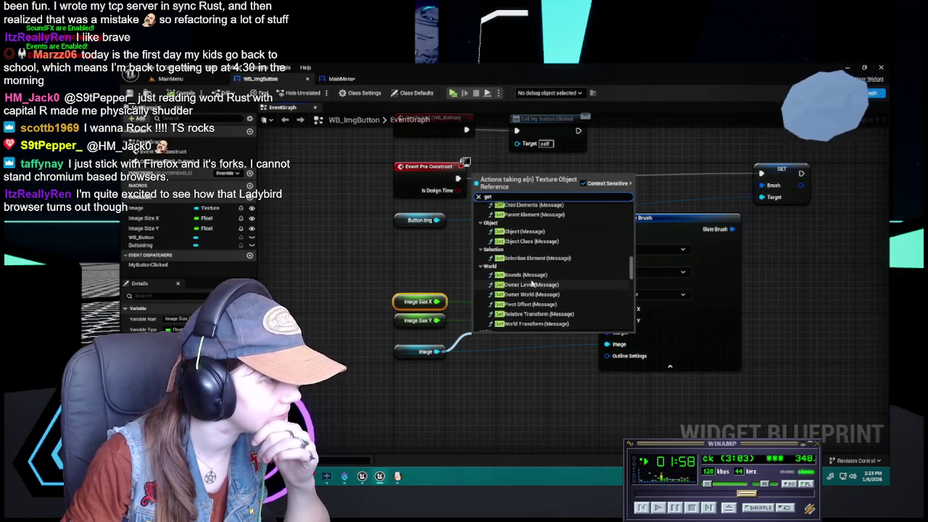
{"action": "scroll", "coordinate": [532, 285], "scroll_direction": "down", "scroll_amount": 5}
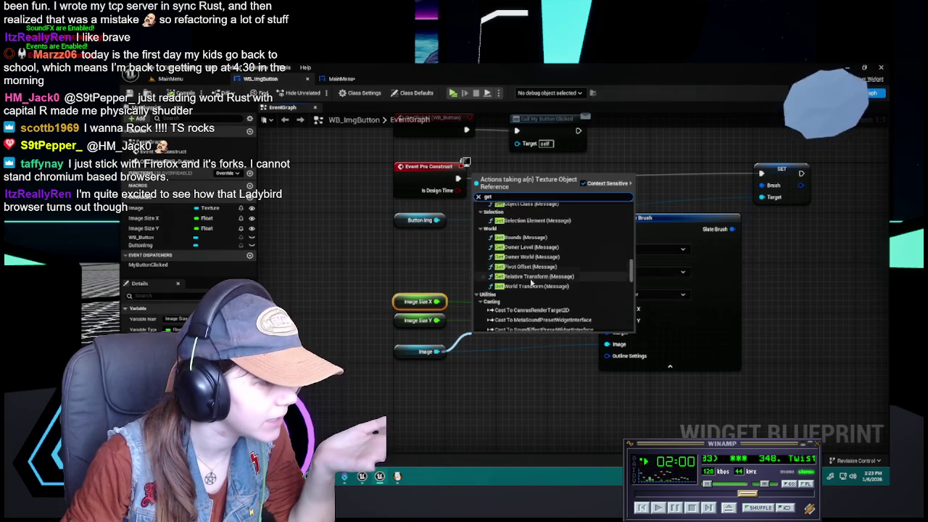
{"action": "scroll", "coordinate": [531, 282], "scroll_direction": "down", "scroll_amount": 5}
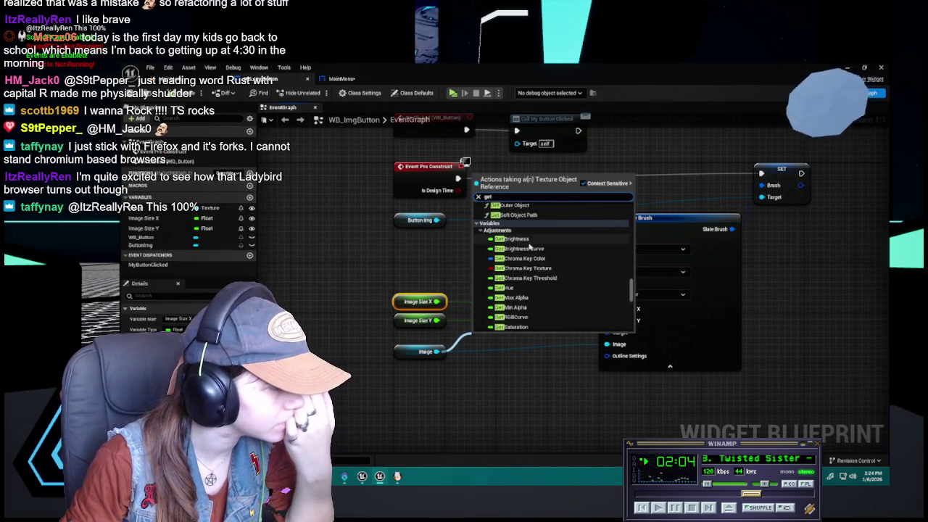
{"action": "scroll", "coordinate": [530, 247], "scroll_direction": "down", "scroll_amount": 3}
{"action": "scroll", "coordinate": [529, 247], "scroll_direction": "down", "scroll_amount": 5}
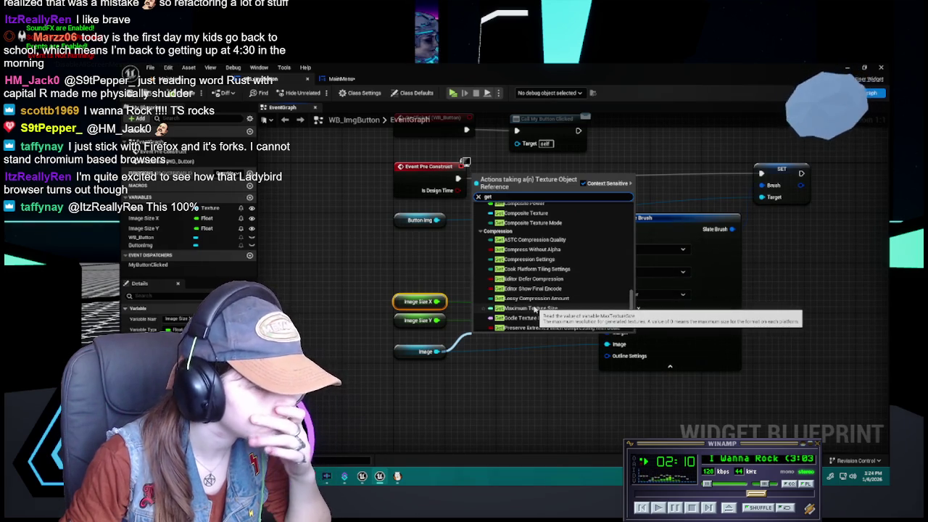
{"action": "scroll", "coordinate": [572, 295], "scroll_direction": "down", "scroll_amount": 3}
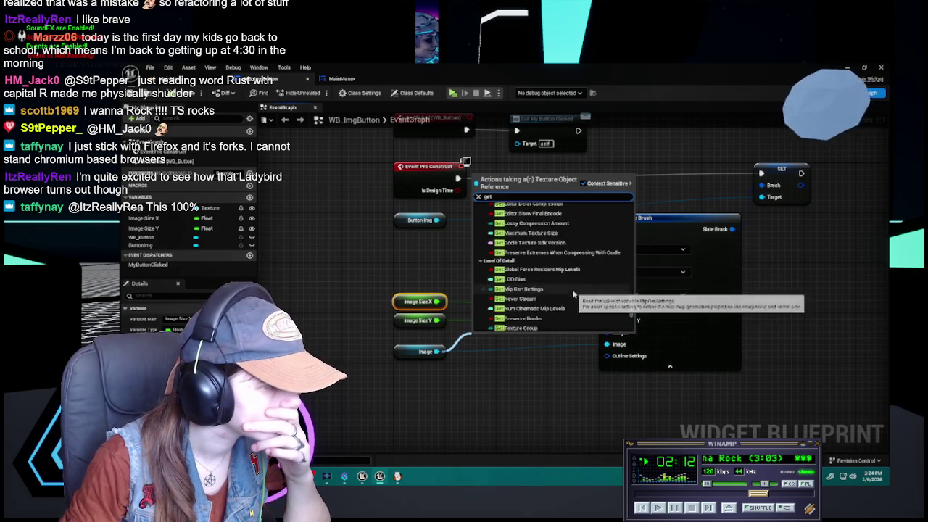
{"action": "scroll", "coordinate": [573, 294], "scroll_direction": "down", "scroll_amount": 3}
{"action": "scroll", "coordinate": [537, 286], "scroll_direction": "down", "scroll_amount": 3}
{"action": "scroll", "coordinate": [538, 286], "scroll_direction": "down", "scroll_amount": 4}
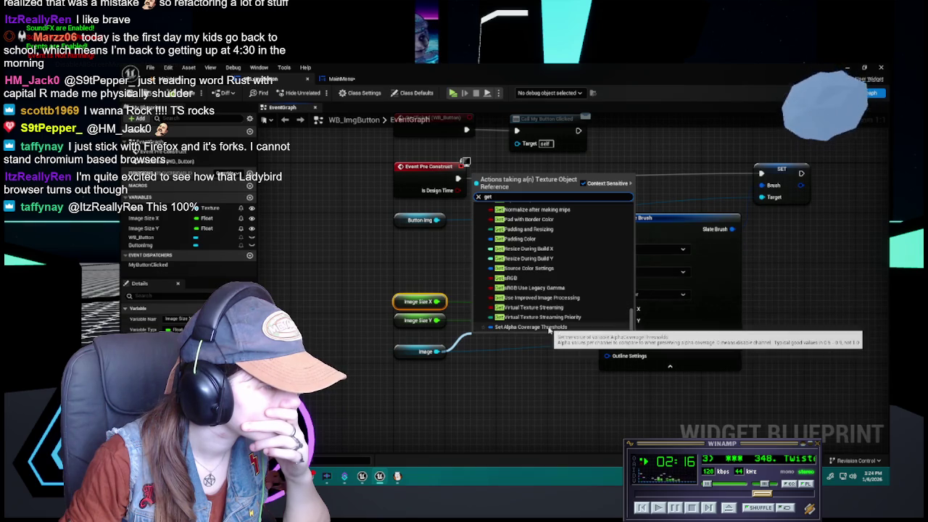
{"action": "scroll", "coordinate": [549, 329], "scroll_direction": "up", "scroll_amount": 2}
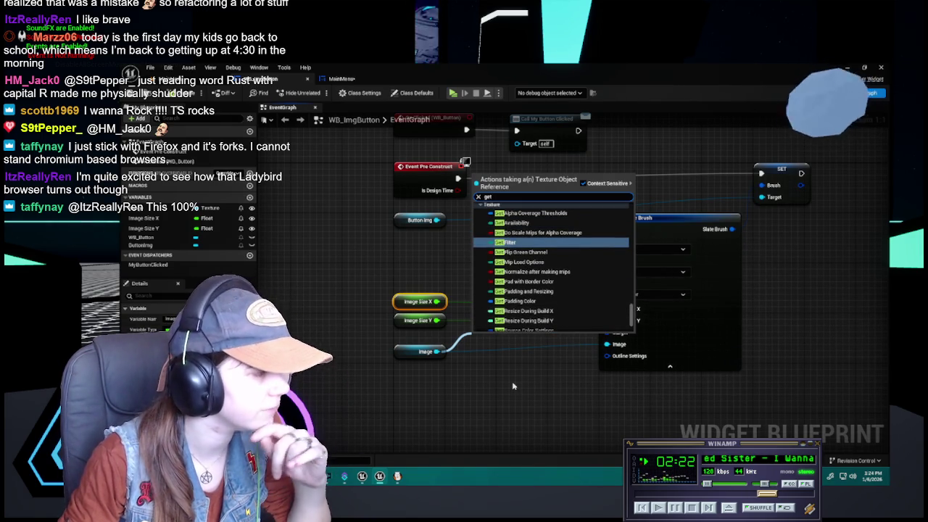
{"action": "left_click", "coordinate": [417, 353]}
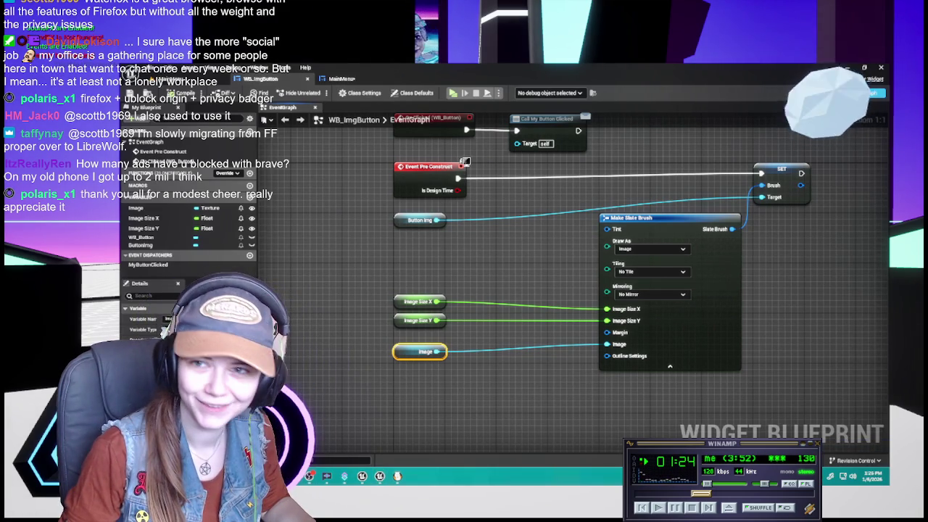
Drag the Brave window in from the screen edge over the WB_ImgButton graph.
{"action": "mouse_move", "coordinate": [927, 181]}
{"action": "left_mouse_down"}
{"action": "mouse_move", "coordinate": [910, 190]}
{"action": "mouse_move", "coordinate": [768, 164]}
{"action": "mouse_move", "coordinate": [680, 169]}
{"action": "left_mouse_up"}
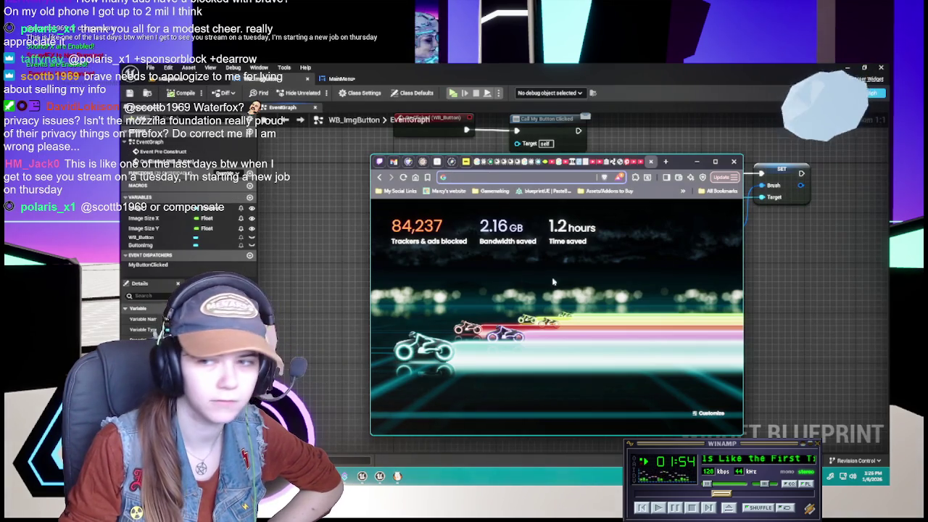
Minimize Brave to reveal the WB_ImgButton Pre Construct graph again.
{"action": "left_click", "coordinate": [697, 162]}
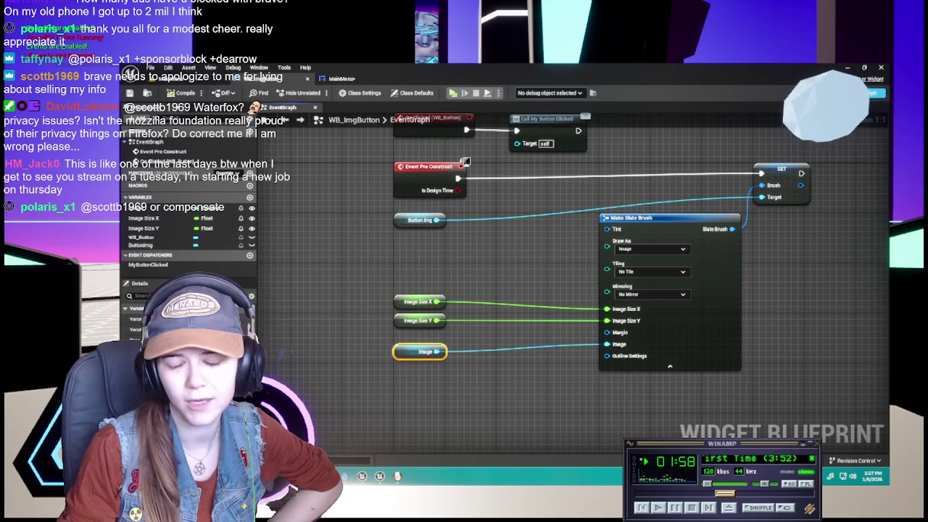
{"action": "mouse_move", "coordinate": [522, 278]}
{"action": "left_mouse_down"}
{"action": "mouse_move", "coordinate": [506, 282]}
{"action": "mouse_move", "coordinate": [517, 288]}
{"action": "mouse_move", "coordinate": [517, 279]}
{"action": "mouse_move", "coordinate": [511, 287]}
{"action": "left_mouse_up"}
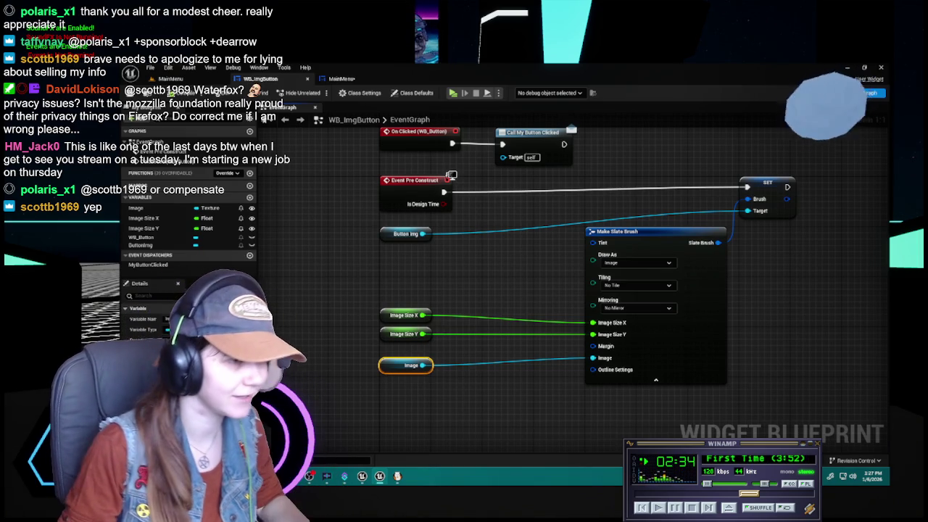
{"action": "key", "text": "Escape"}
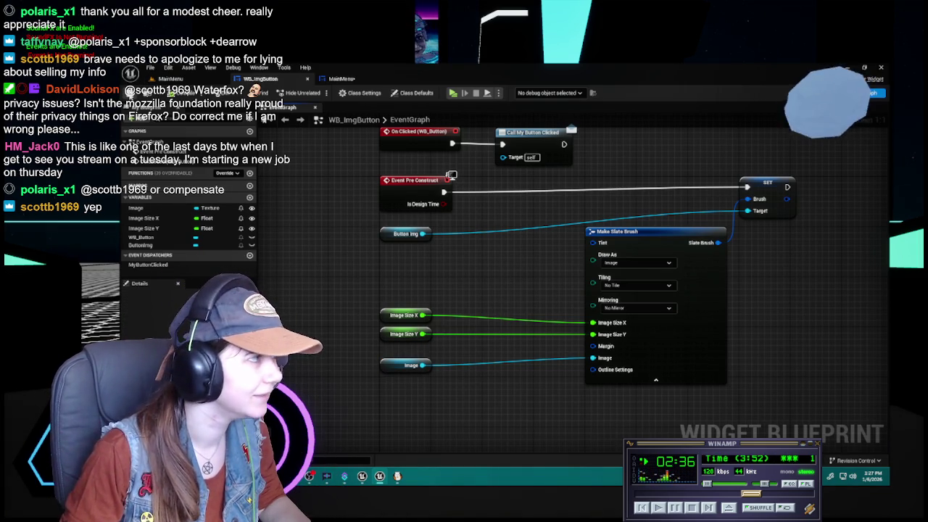